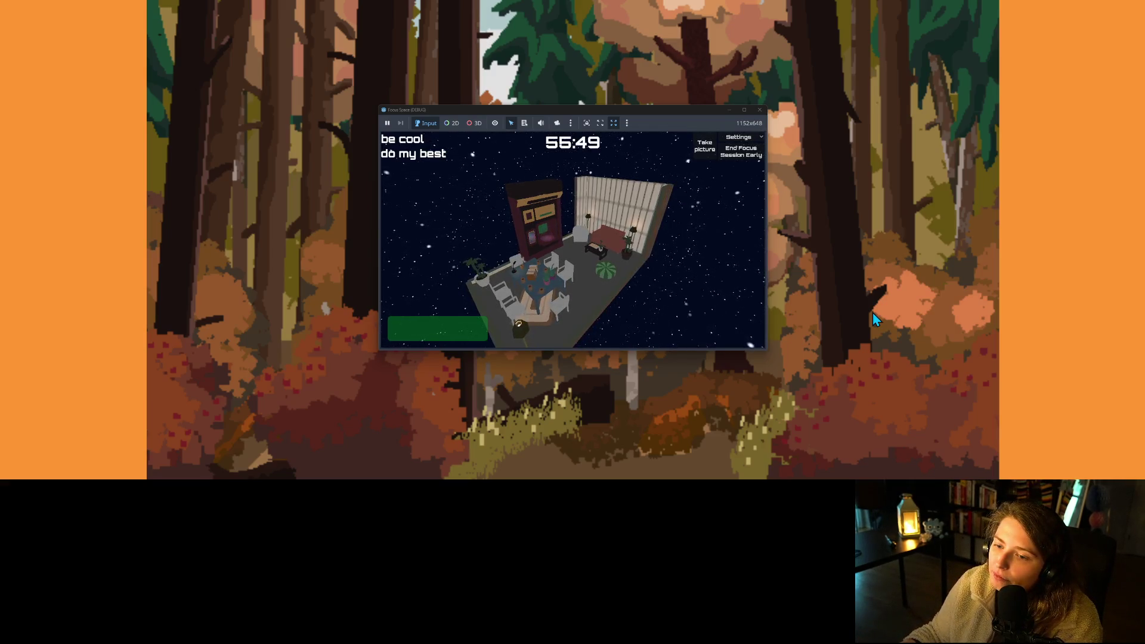
- Stop the Focus Space screen recording and move its playback window slightly aside
click(549, 9)
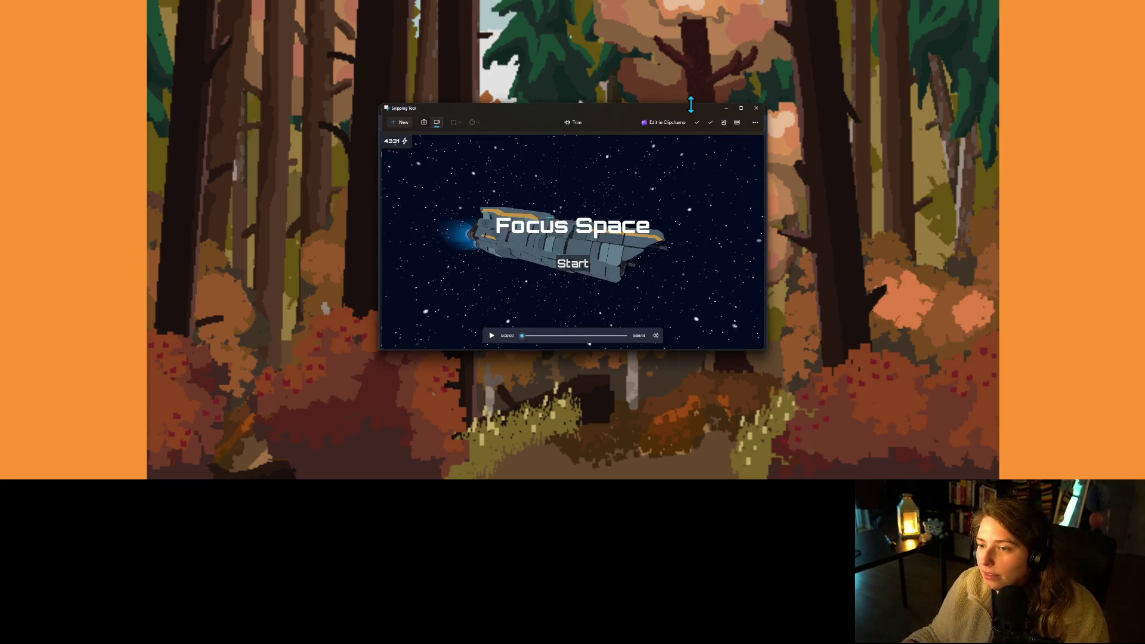
drag(694, 113, 709, 164)
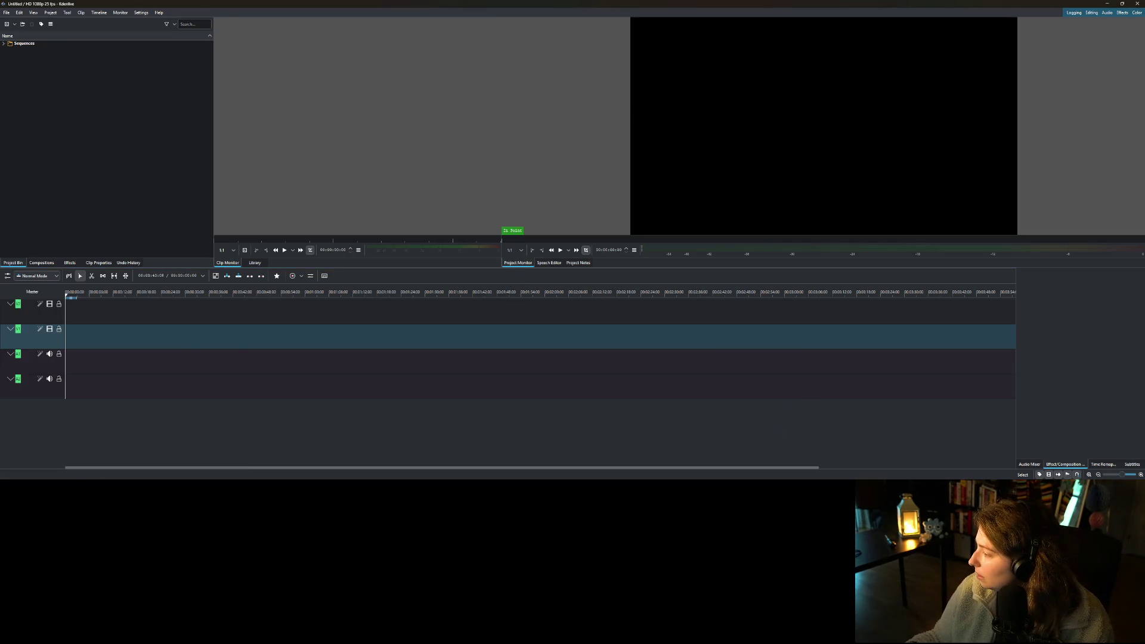
- Import the newest Focus Space recording into the Project Bin and switch the project to its profile
key(alt+Tab)
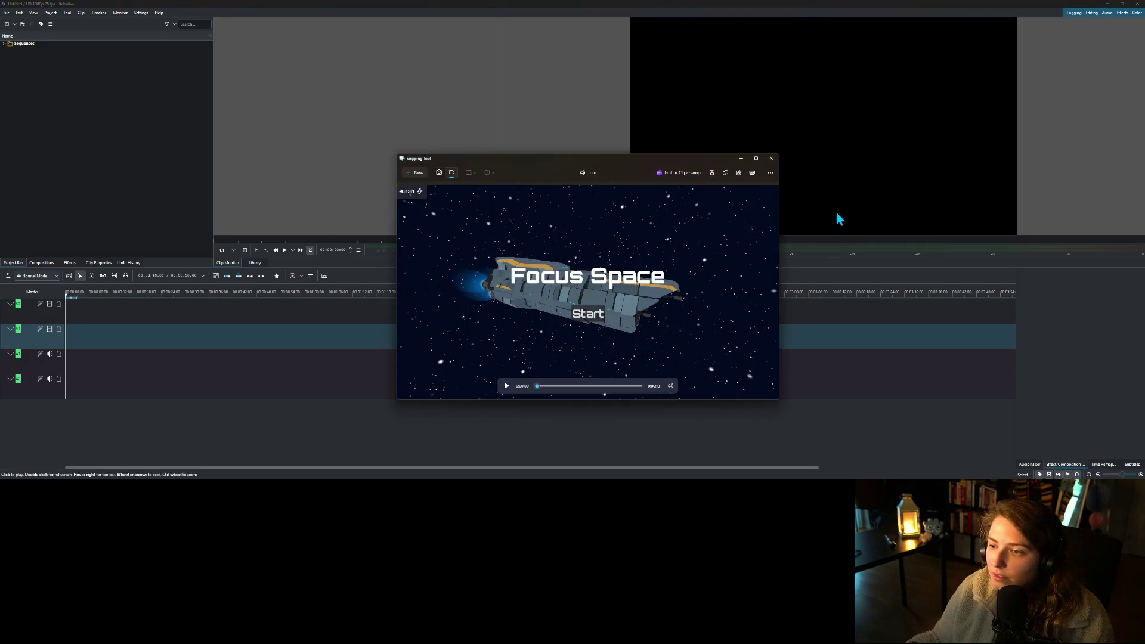
click(770, 172)
click(739, 190)
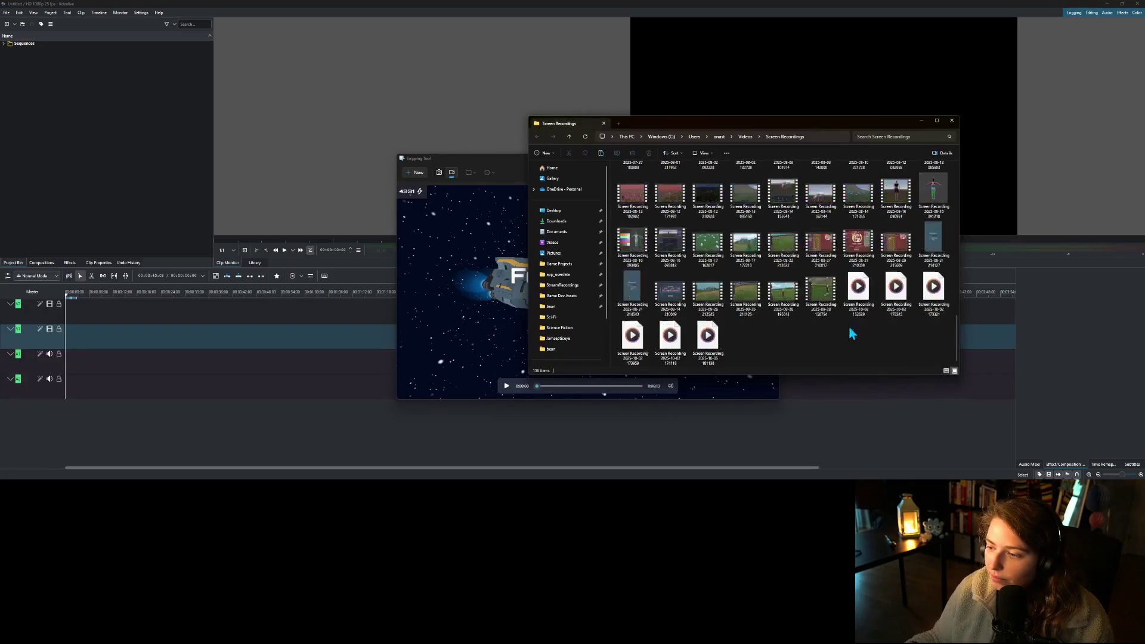
click(707, 345)
drag(268, 204, 131, 181)
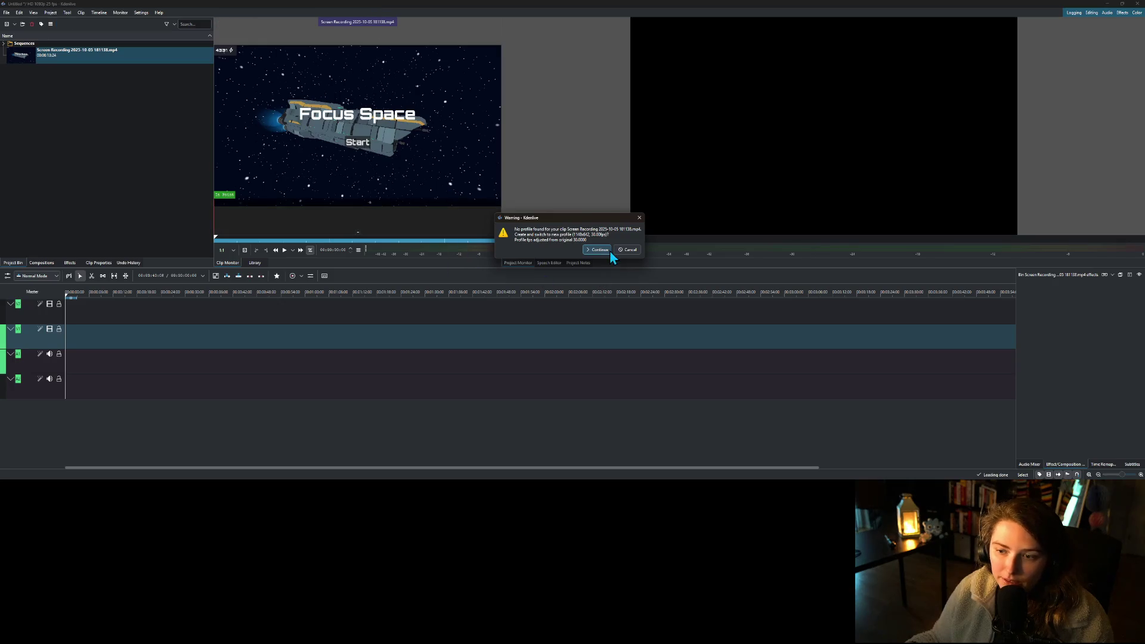
click(605, 251)
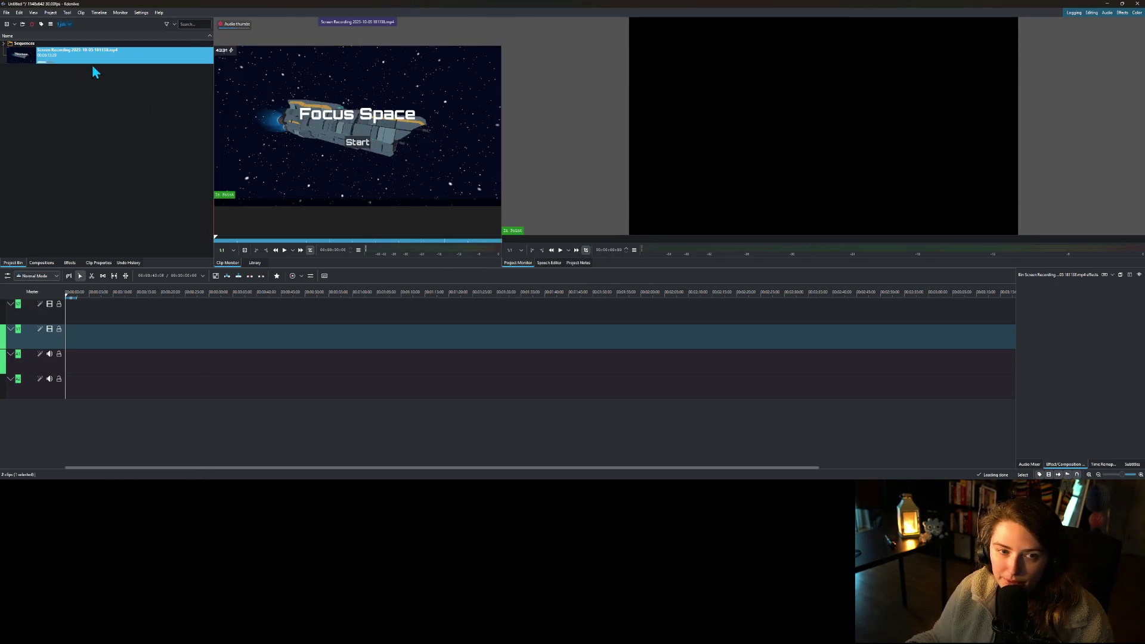
- Place the recording at the timeline start, ungroup it and delete its A1 audio clip
drag(35, 62, 92, 335)
right_click(91, 345)
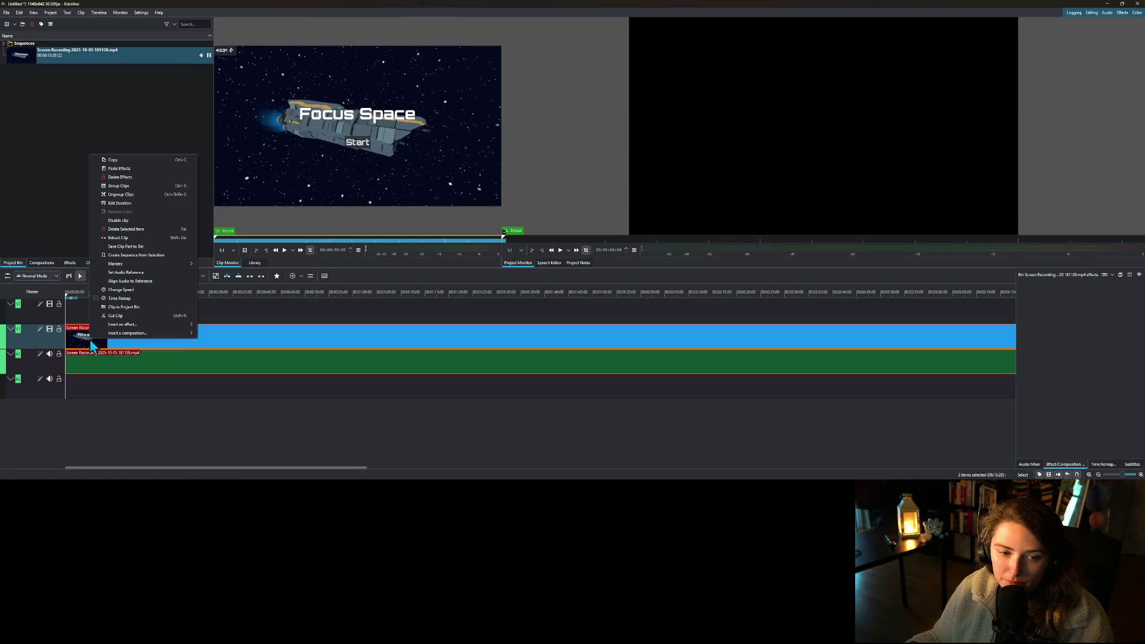
click(120, 194)
click(82, 369)
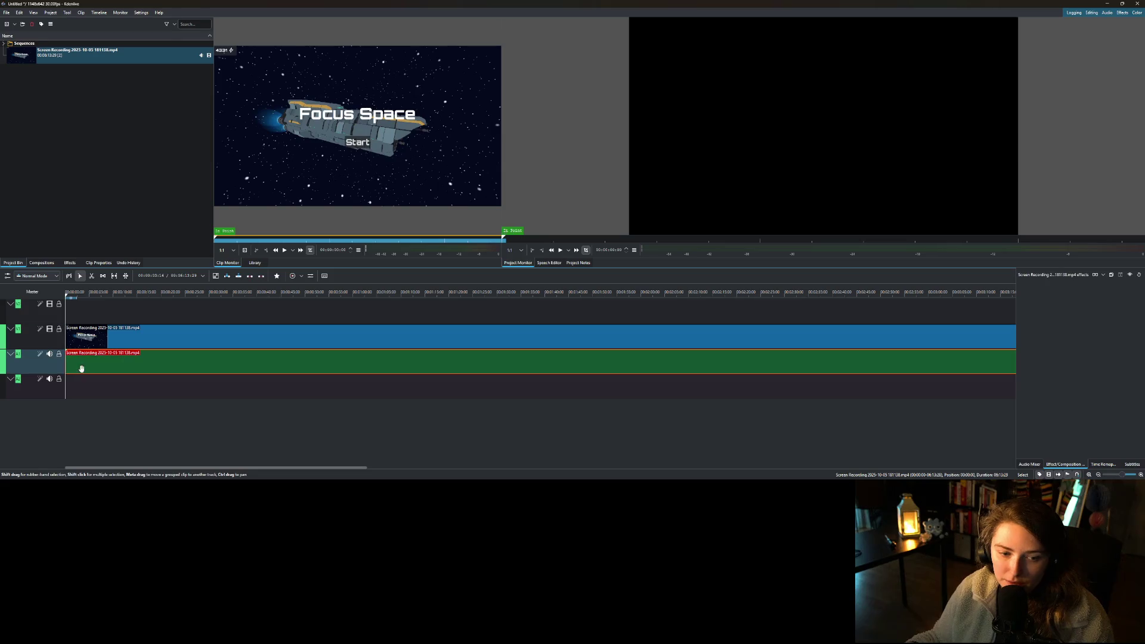
key(Delete)
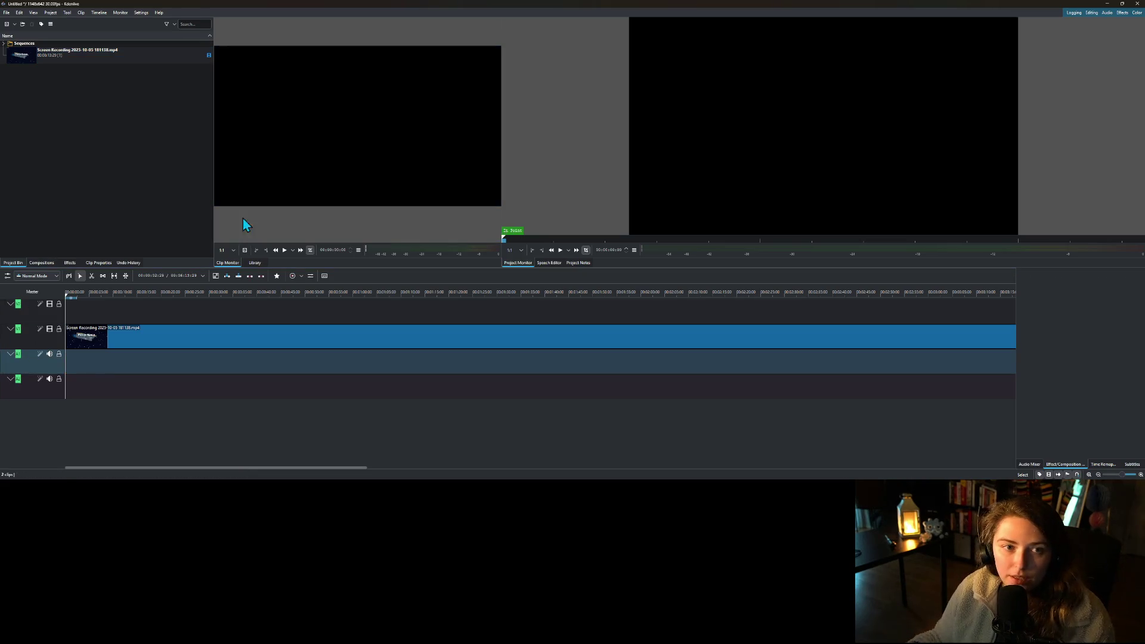
click(750, 288)
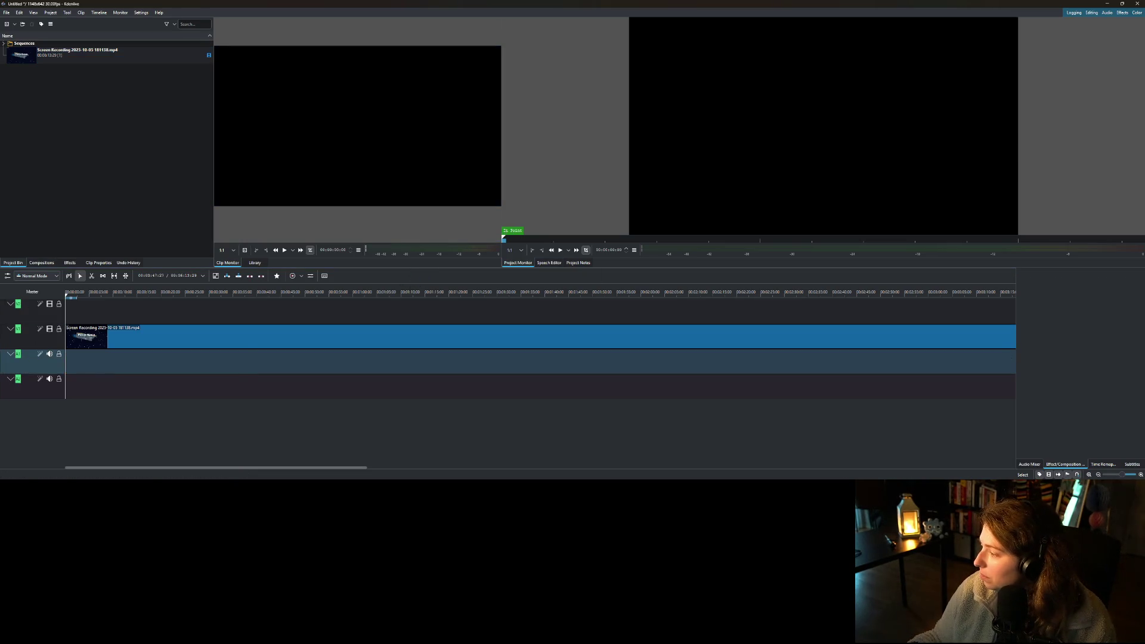
- Browse to Game Projects\birthdaypartybeananza\asset_sfx and select sci-fi_sub_bass_rumble_loop
key(alt+Tab)
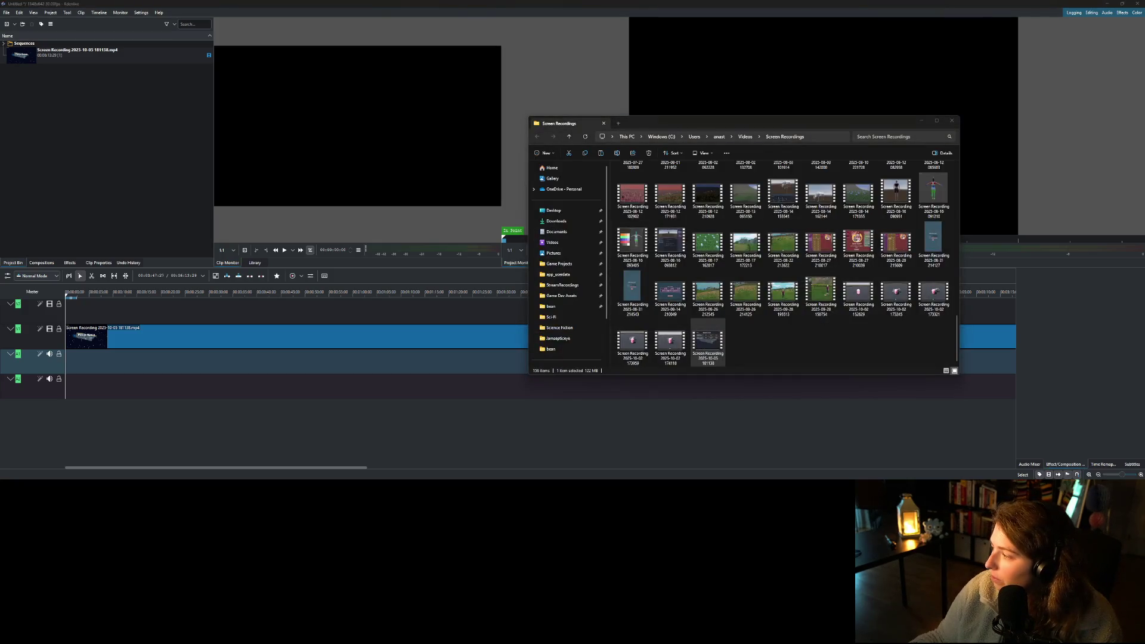
key(alt+Tab)
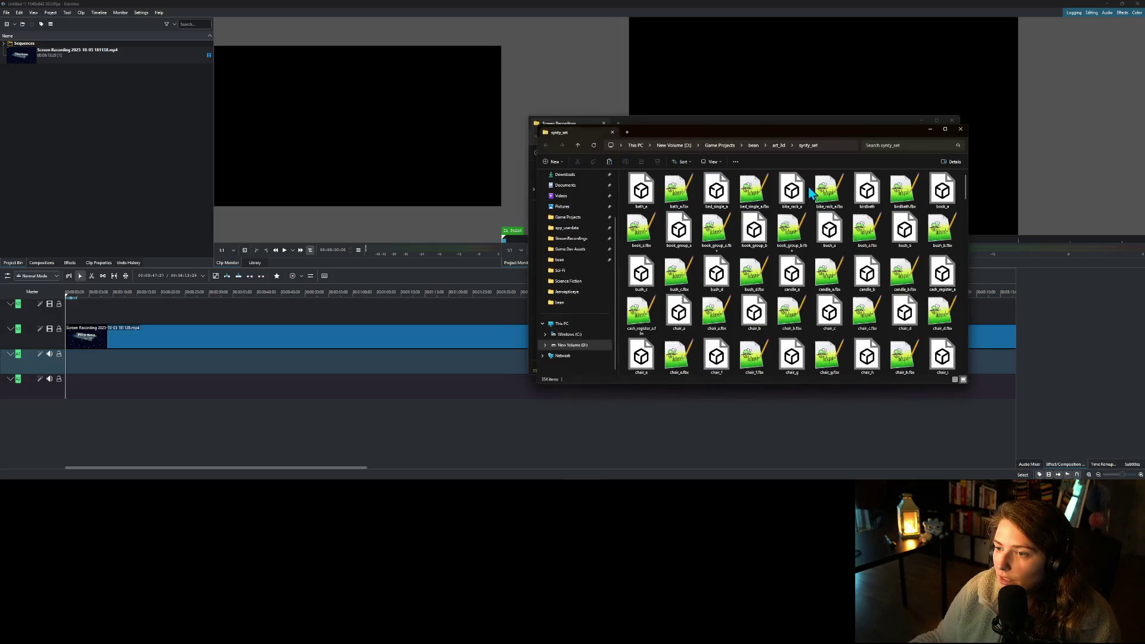
click(720, 146)
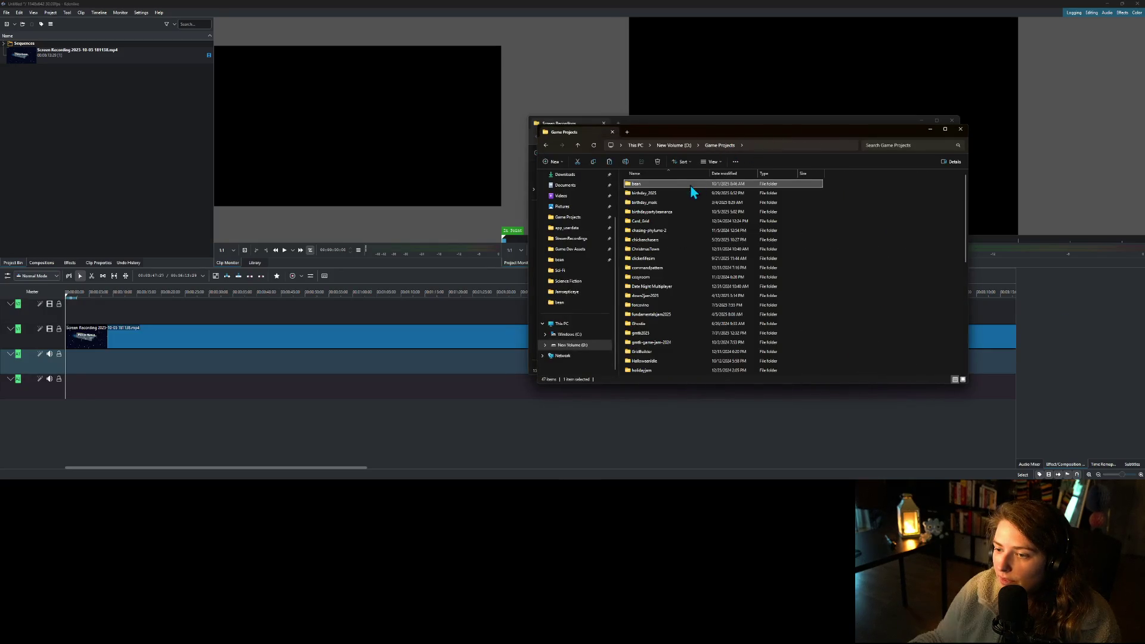
double_click(650, 211)
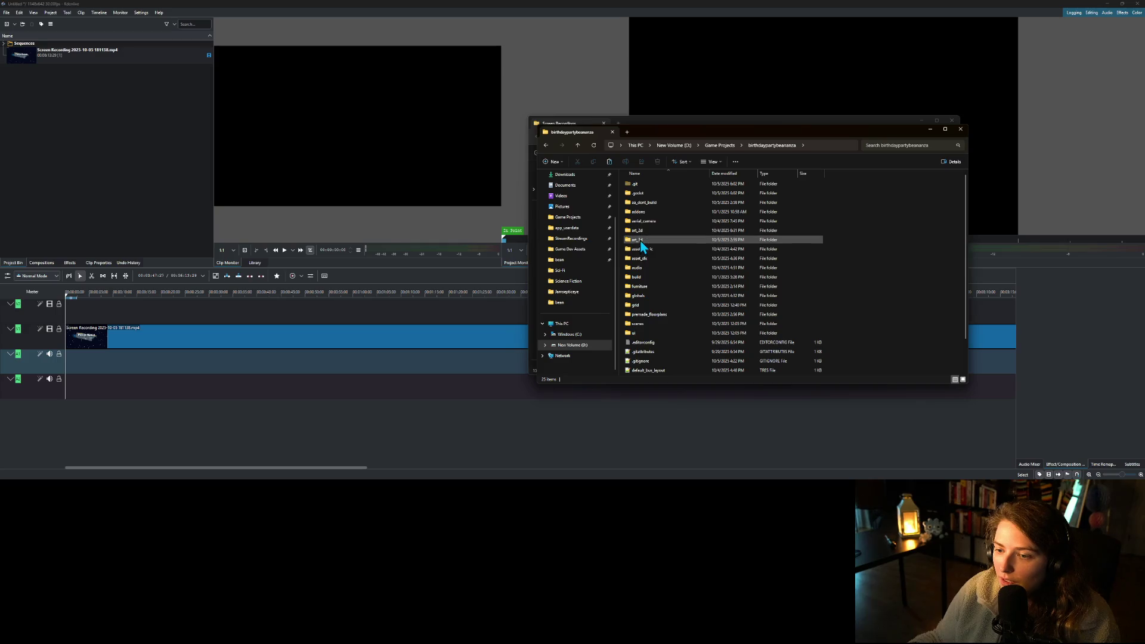
double_click(654, 258)
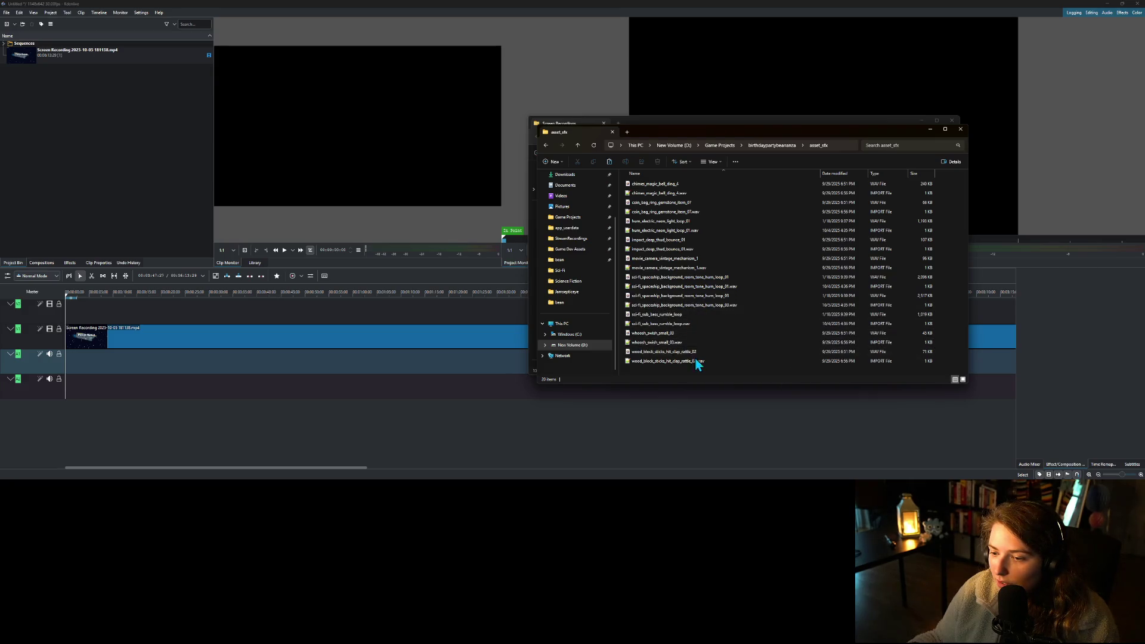
click(679, 316)
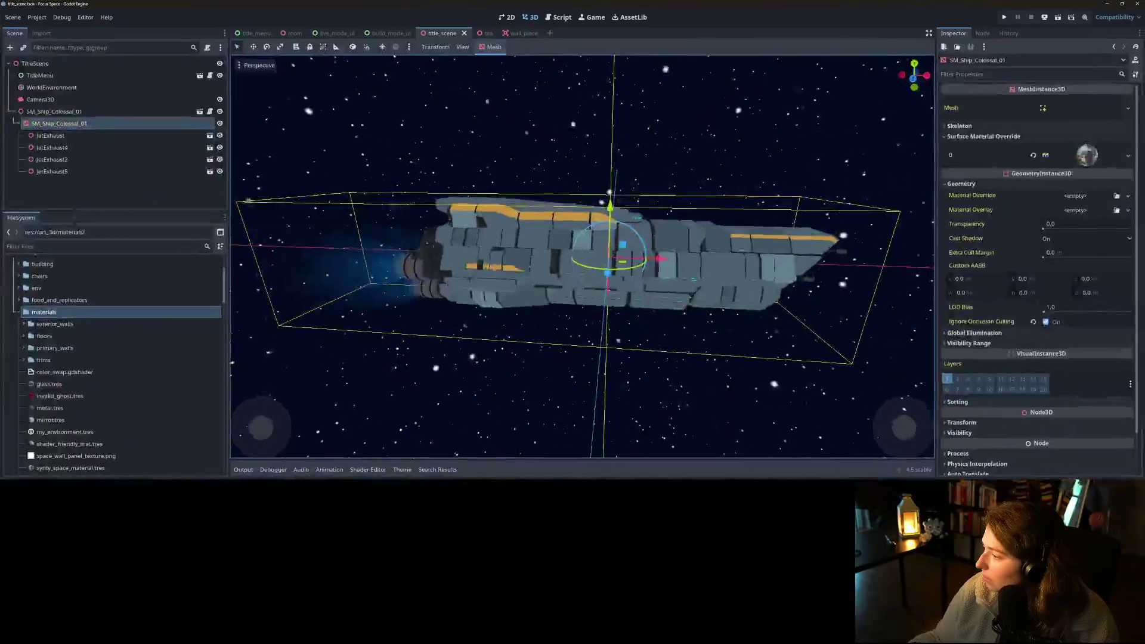
- Open the ShipHumAmbiance scene from Project Settings' Globals autoloads, then minimize Godot
click(37, 18)
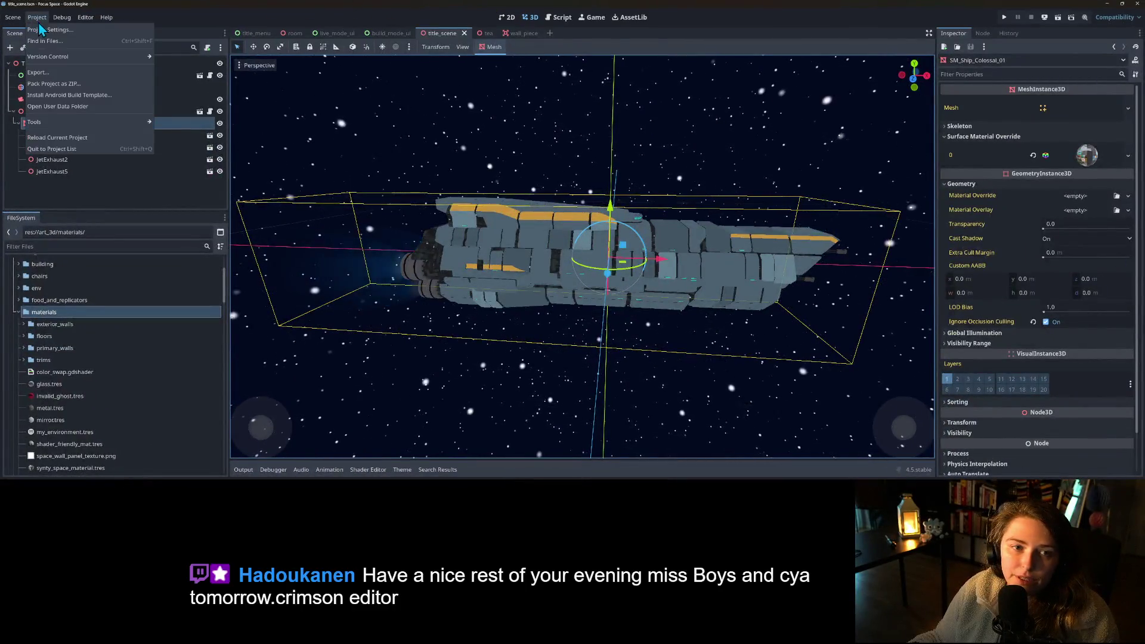
click(57, 29)
click(466, 119)
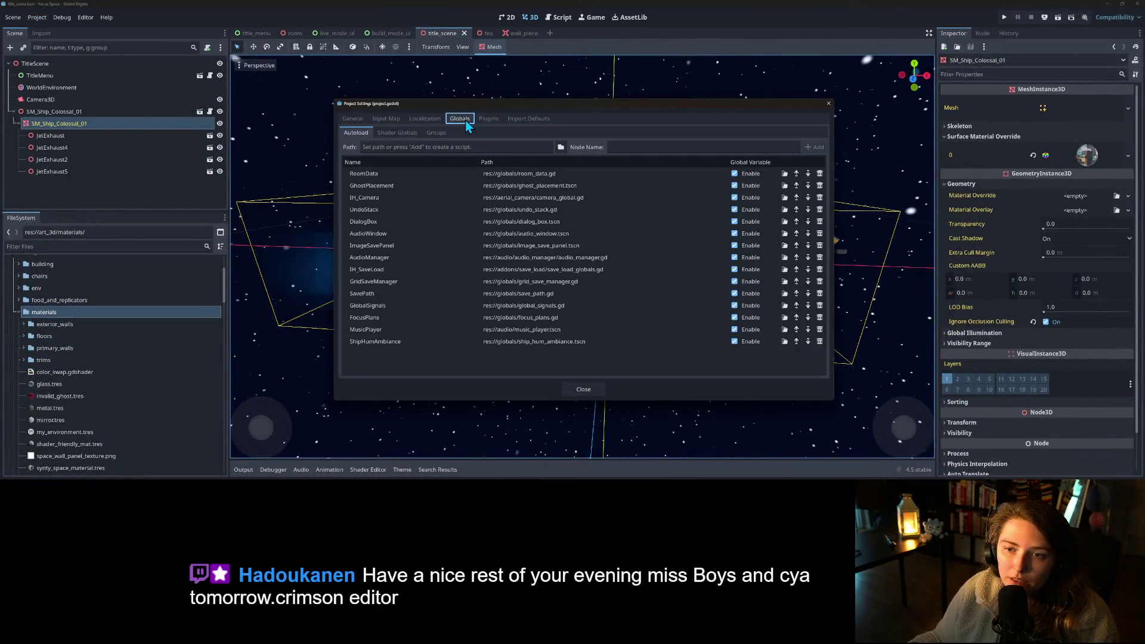
double_click(486, 341)
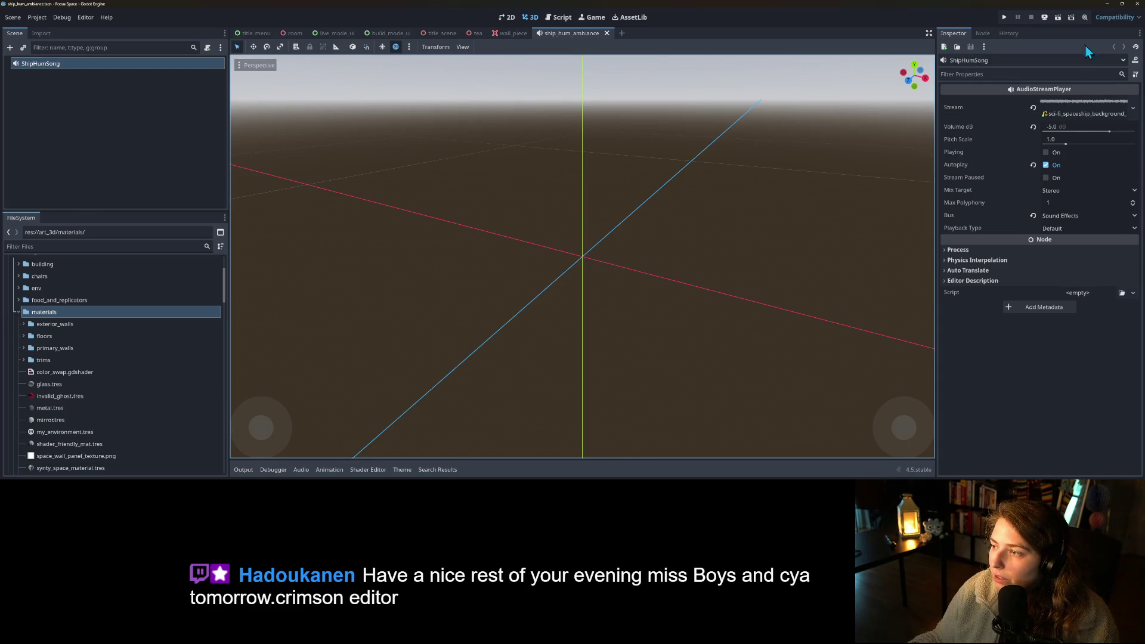
click(1108, 4)
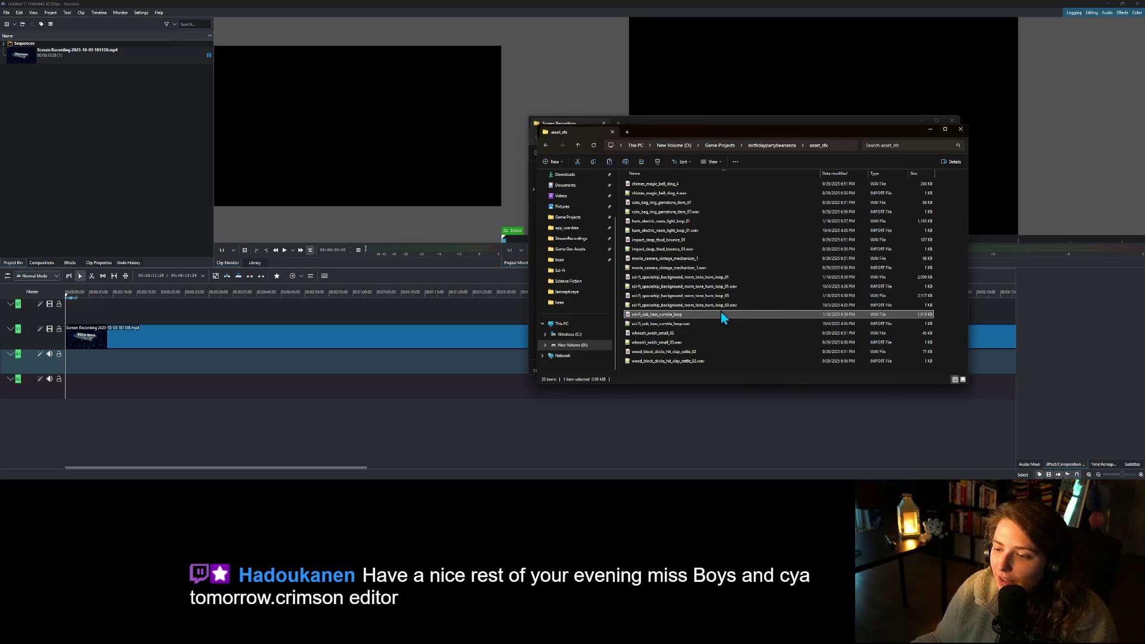
- Add spaceship room-tone hum loops 01 and 03 to the Project Bin
click(731, 278)
mouse_move(727, 278)
mouse_down()
mouse_move(432, 184)
mouse_move(113, 139)
mouse_up()
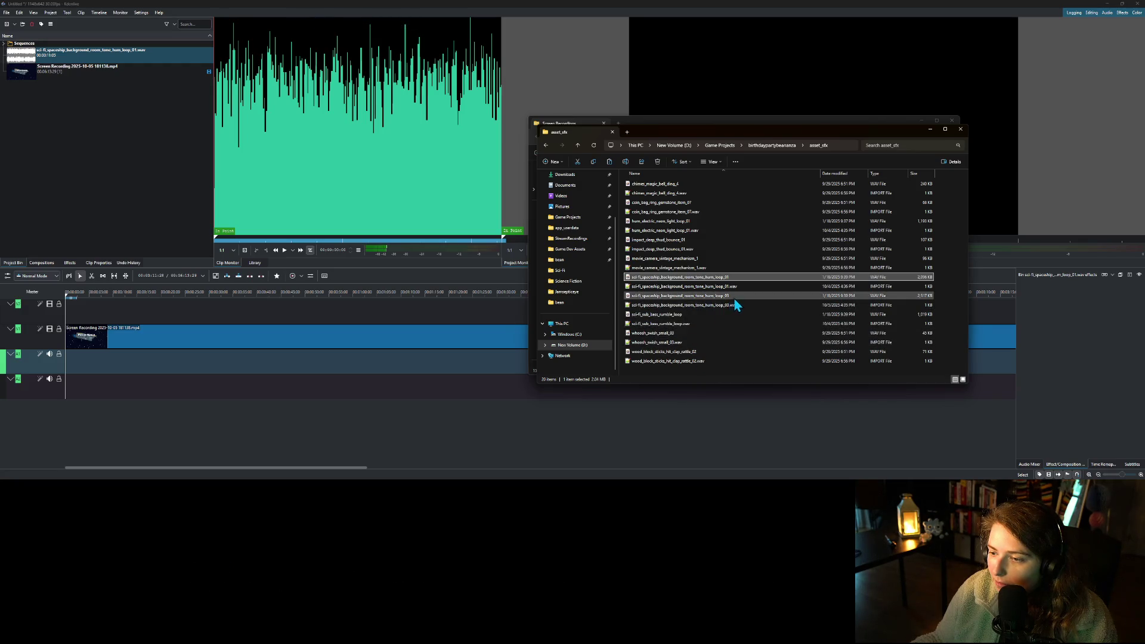
drag(735, 303, 156, 181)
- Add the Science Fiction Ambience track from asset_music to the Project Bin
click(852, 123)
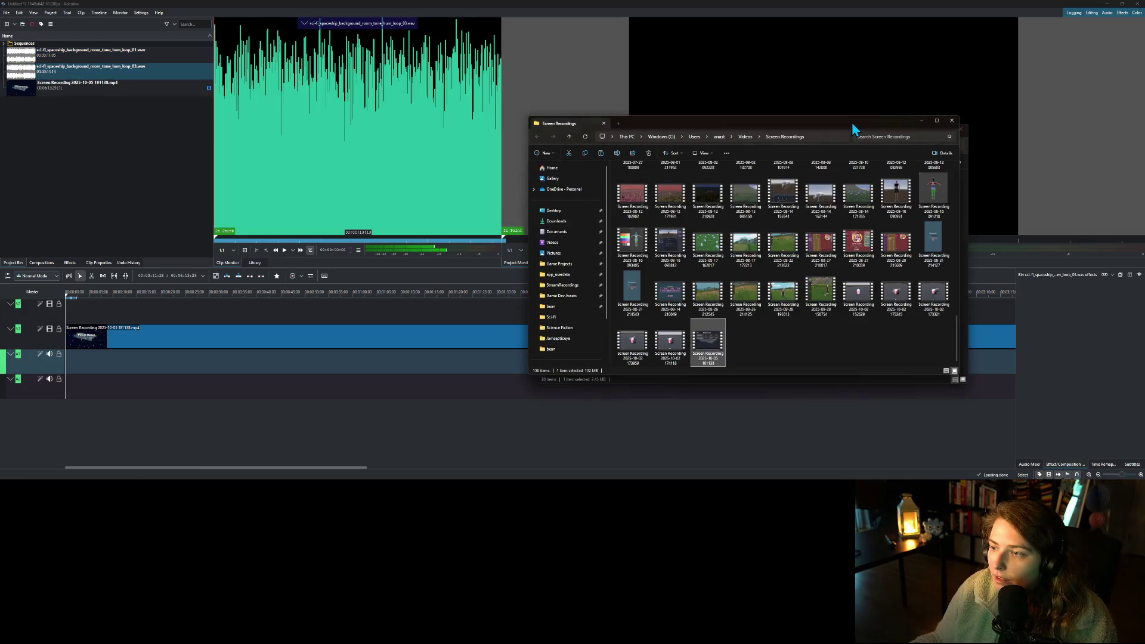
click(923, 121)
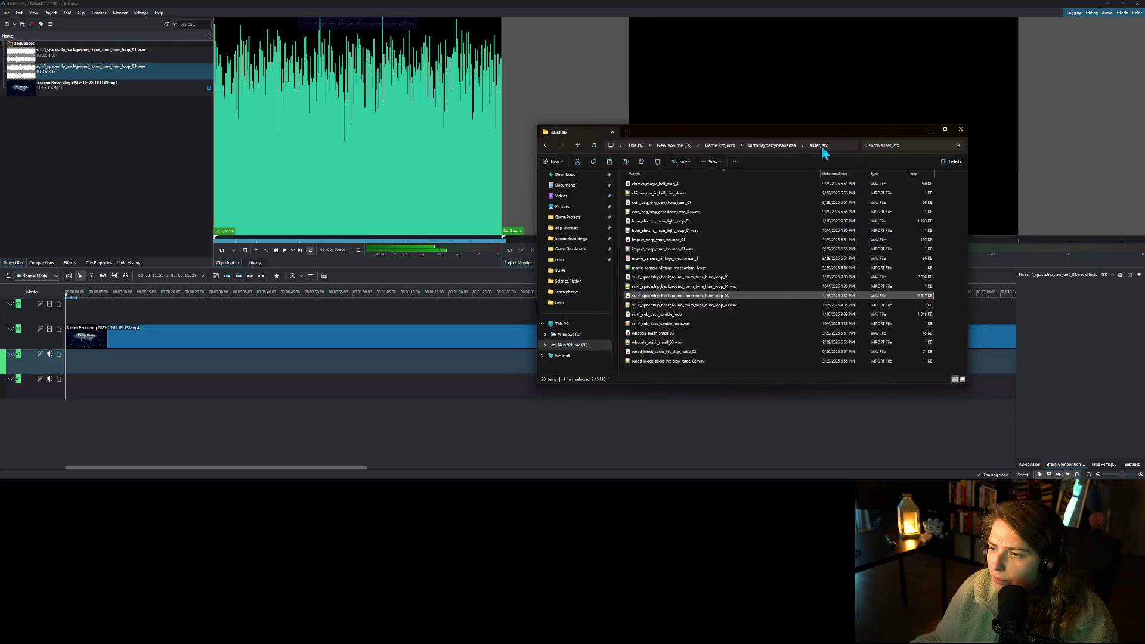
click(783, 146)
click(652, 250)
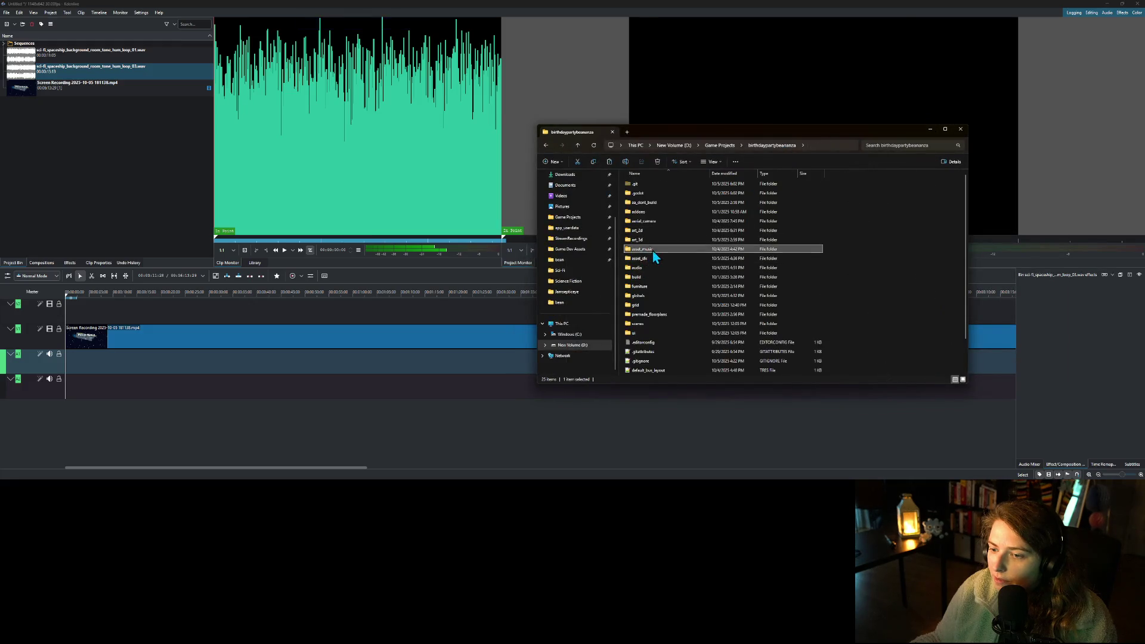
double_click(653, 251)
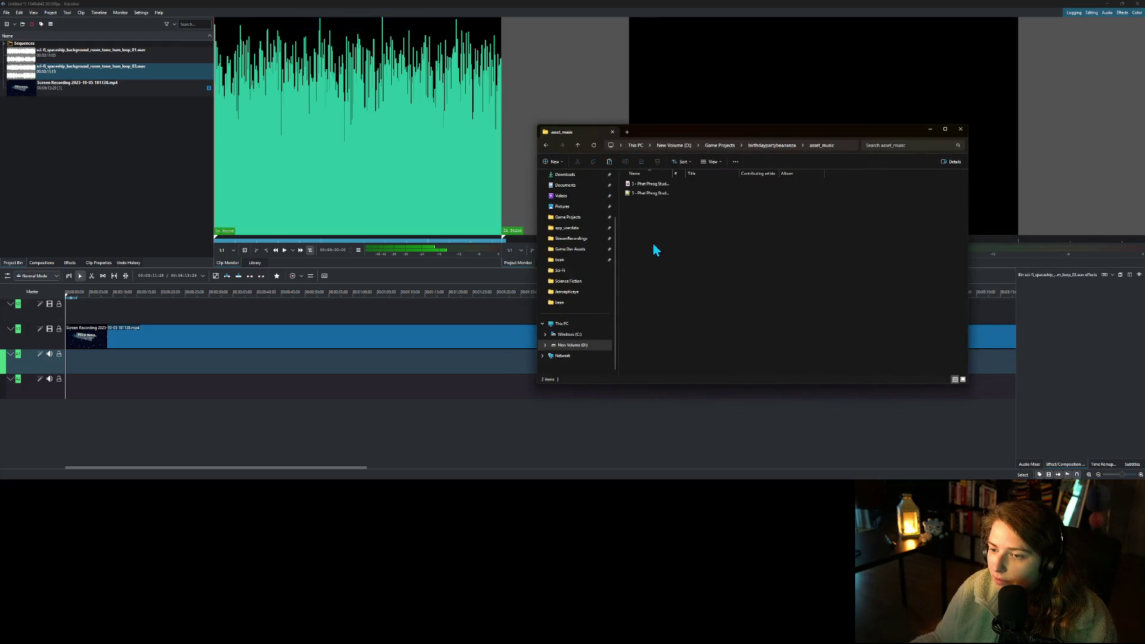
click(652, 186)
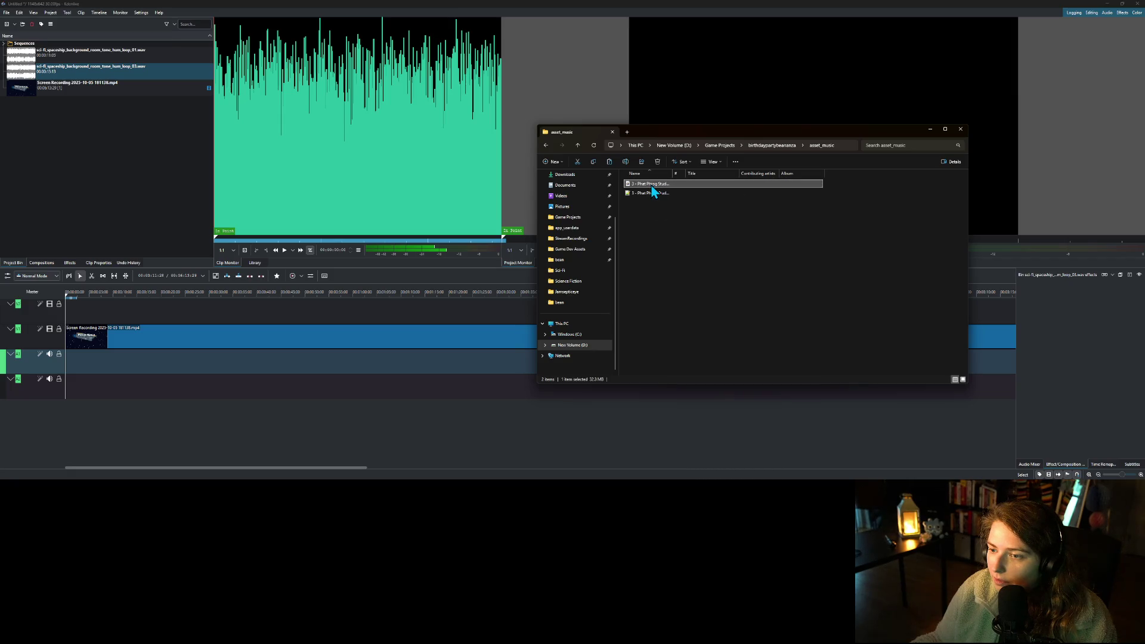
mouse_move(659, 190)
mouse_down()
mouse_move(115, 191)
mouse_move(144, 199)
mouse_up()
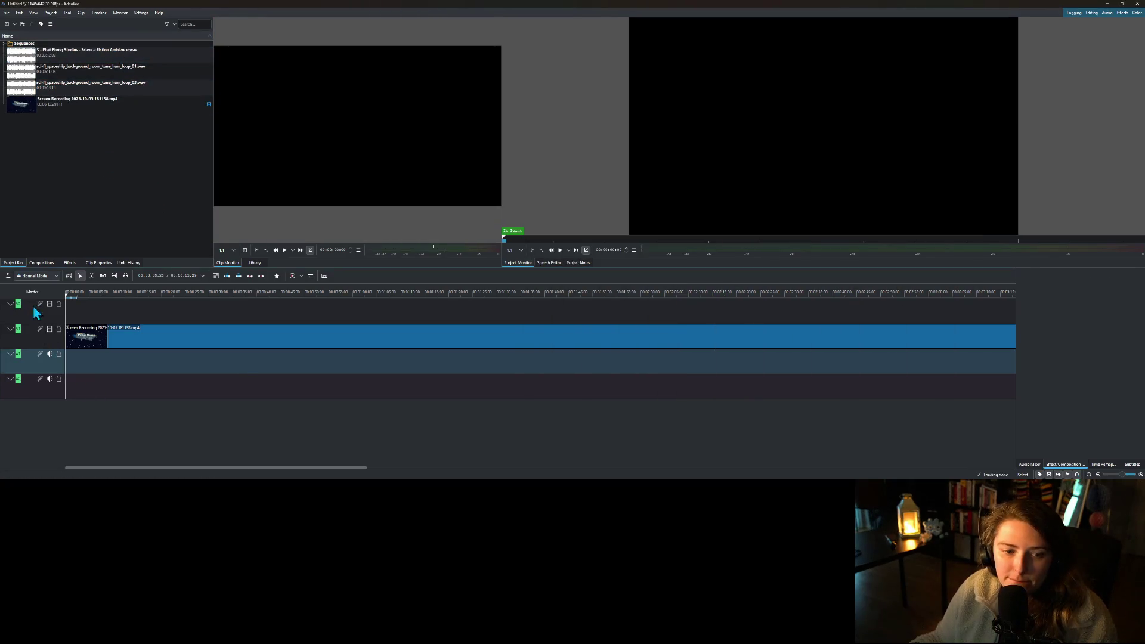
- Insert 2 new AV track pairs from track A1's Insert Track dialog
click(89, 383)
right_click(89, 383)
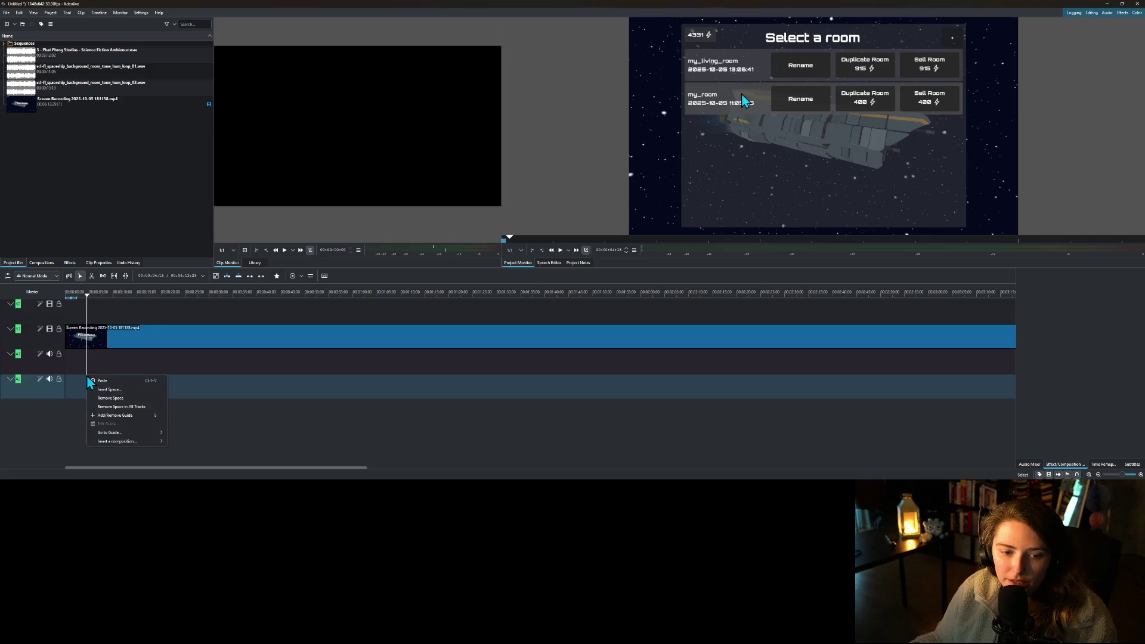
click(33, 361)
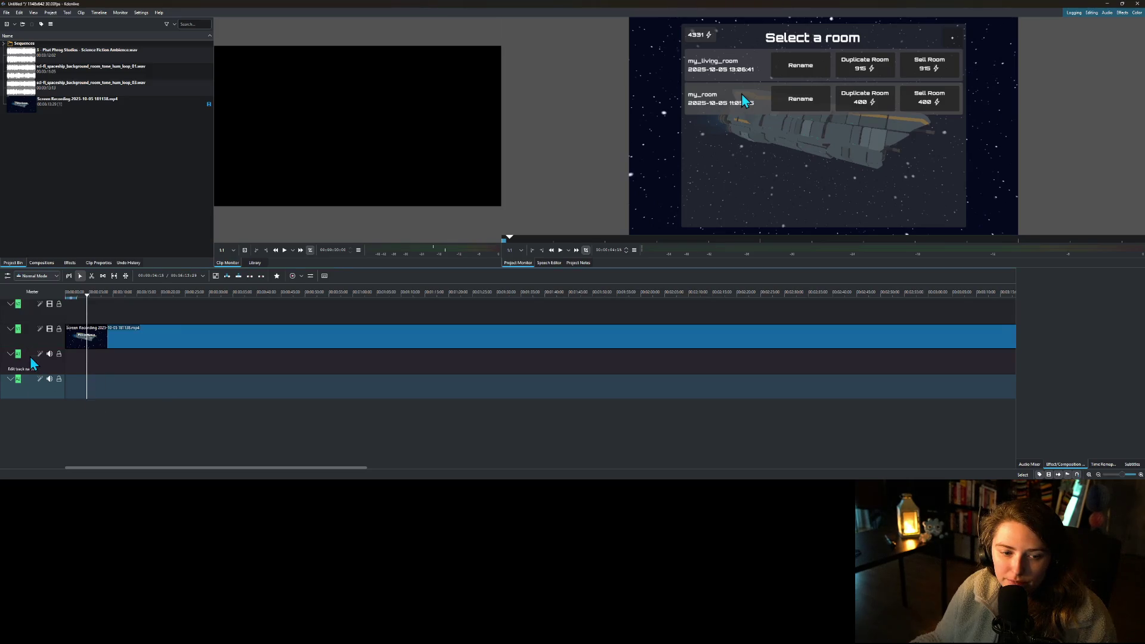
right_click(31, 358)
click(60, 363)
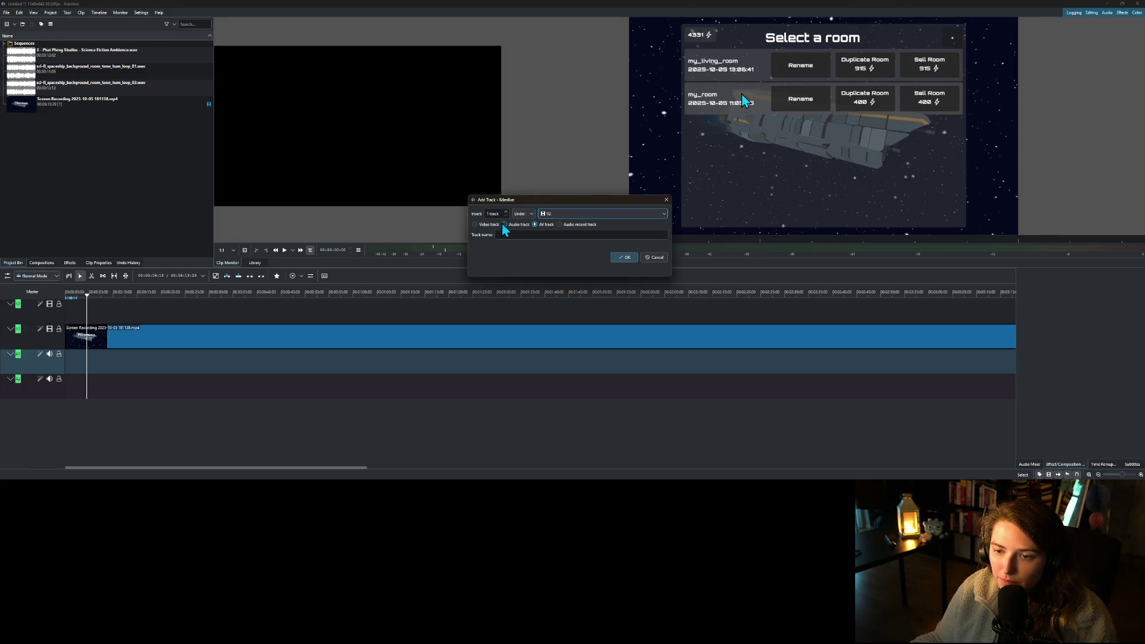
click(507, 212)
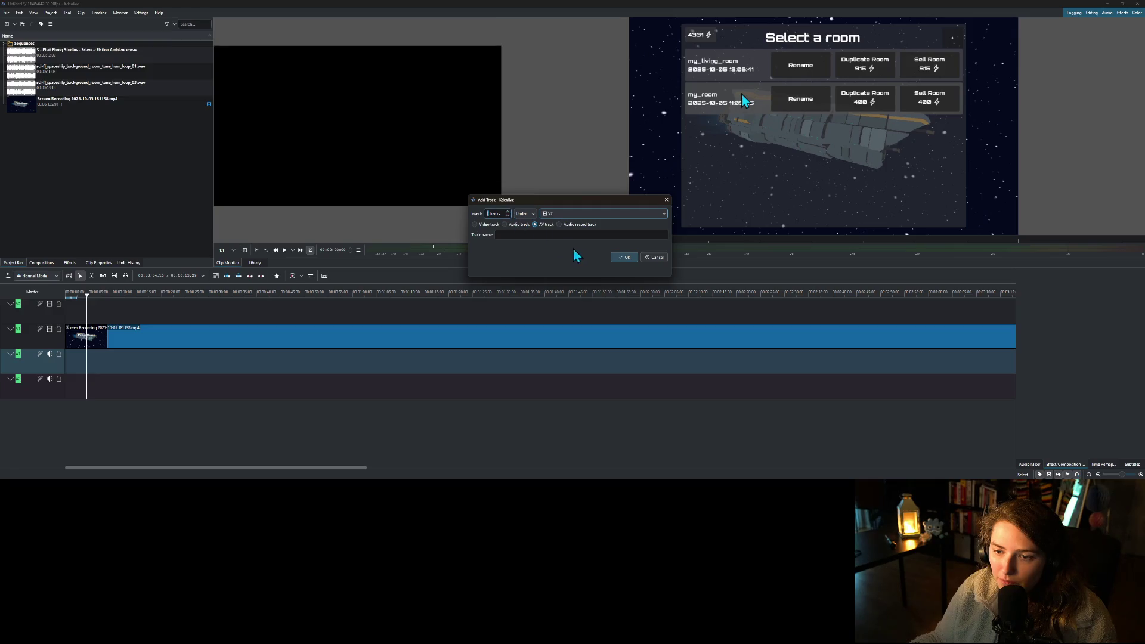
click(620, 259)
scroll(239, 393, down, 2)
scroll(224, 411, up, 3)
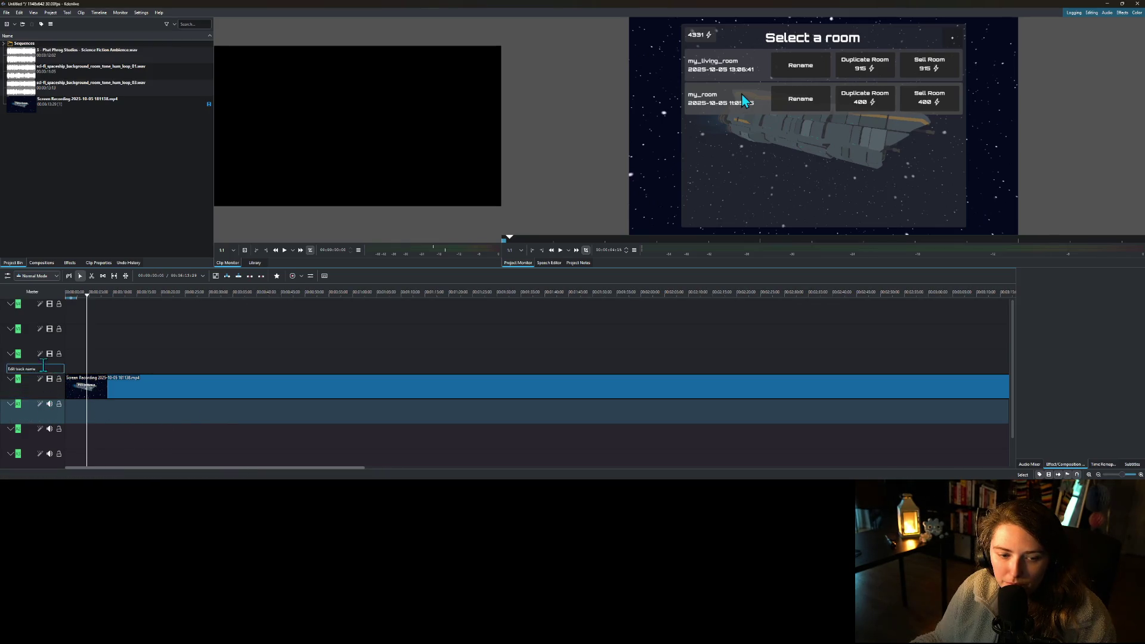
- Lay the Science Fiction Ambience track and the room-tone hum loop on audio tracks under the recording
scroll(65, 453, down, 1)
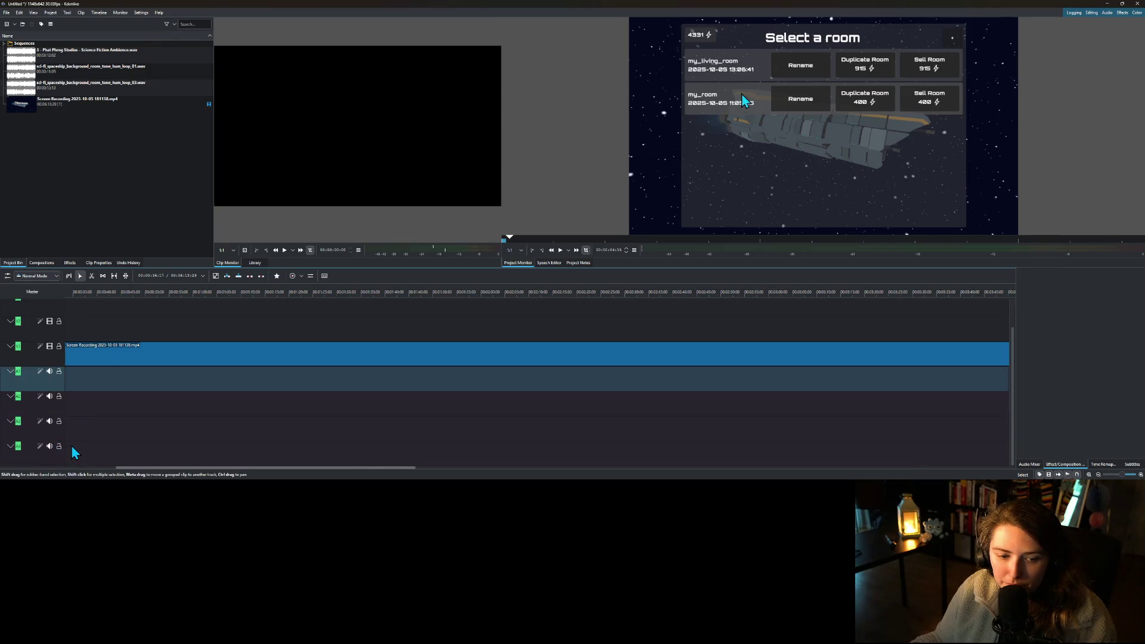
scroll(72, 445, up, 2)
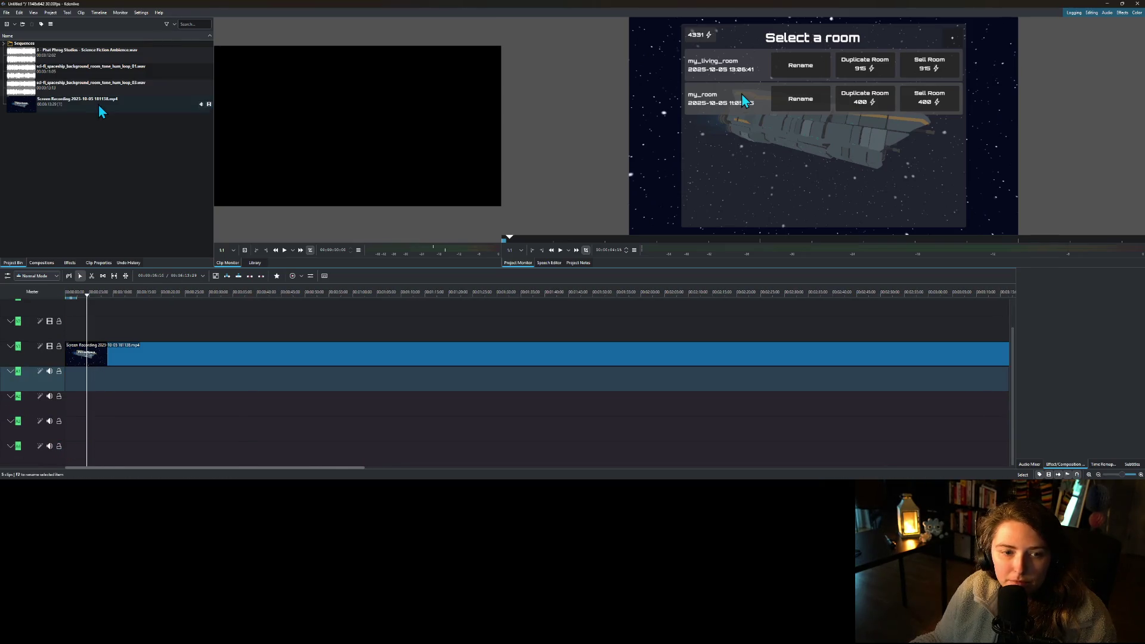
mouse_move(76, 52)
mouse_down()
mouse_move(82, 386)
mouse_move(62, 382)
mouse_up()
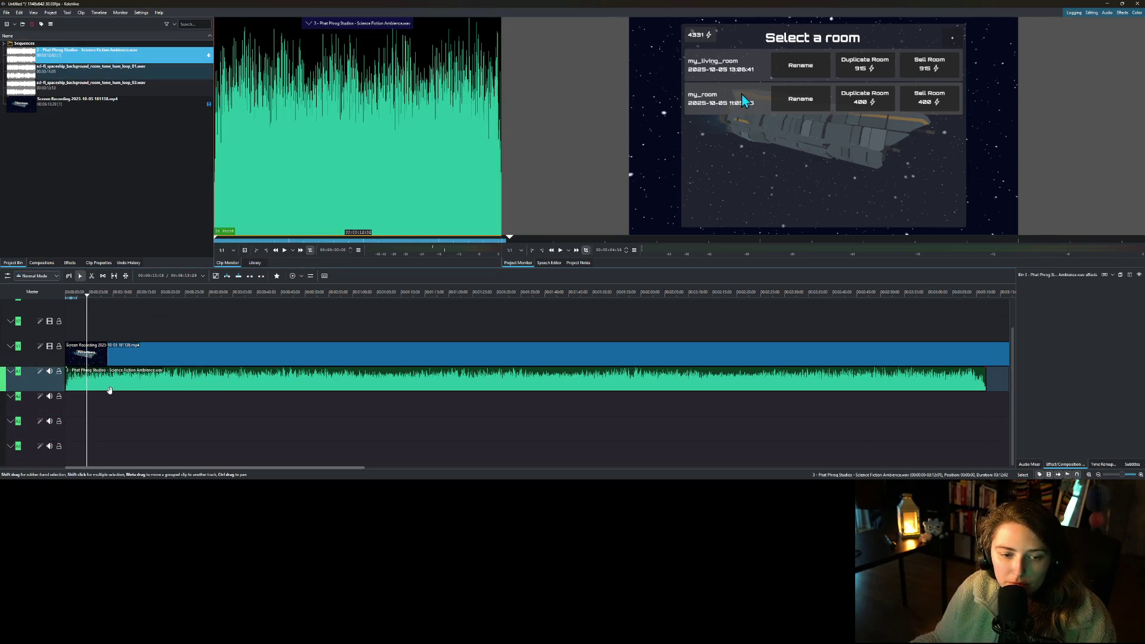
mouse_move(109, 81)
mouse_down()
mouse_move(112, 407)
mouse_move(84, 404)
mouse_up()
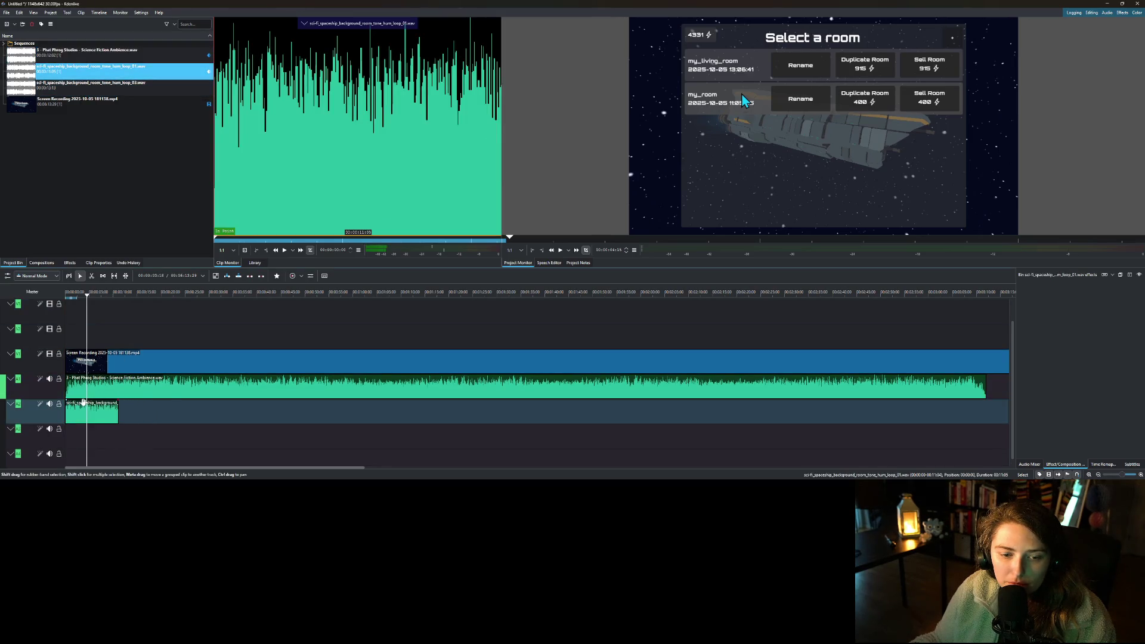
- Rewind to the timeline start and play the edit
click(122, 365)
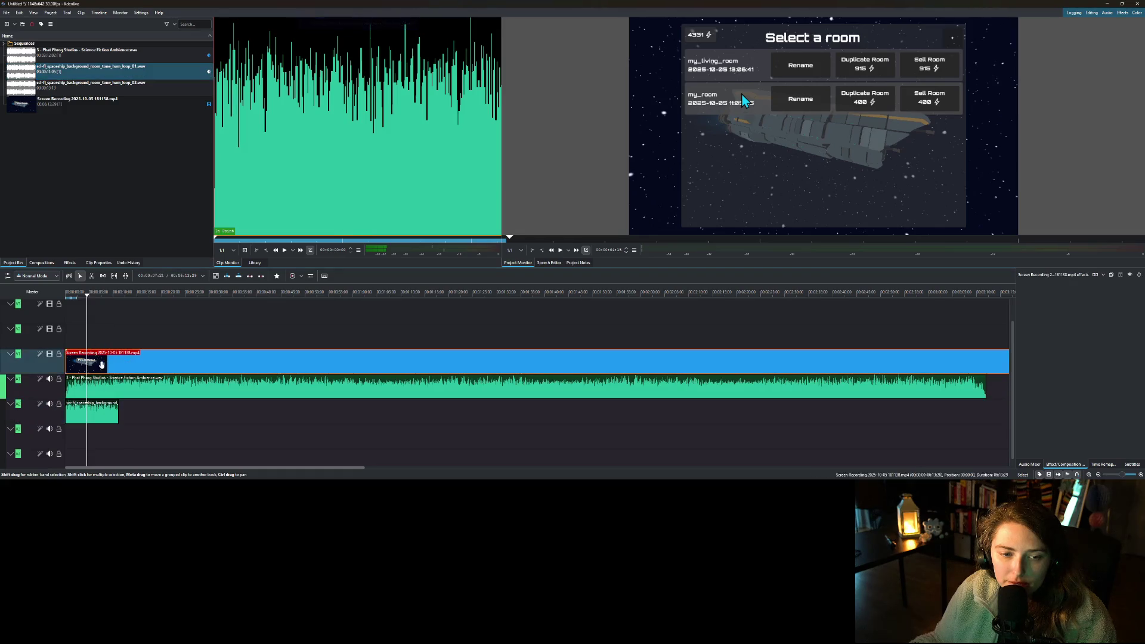
click(64, 298)
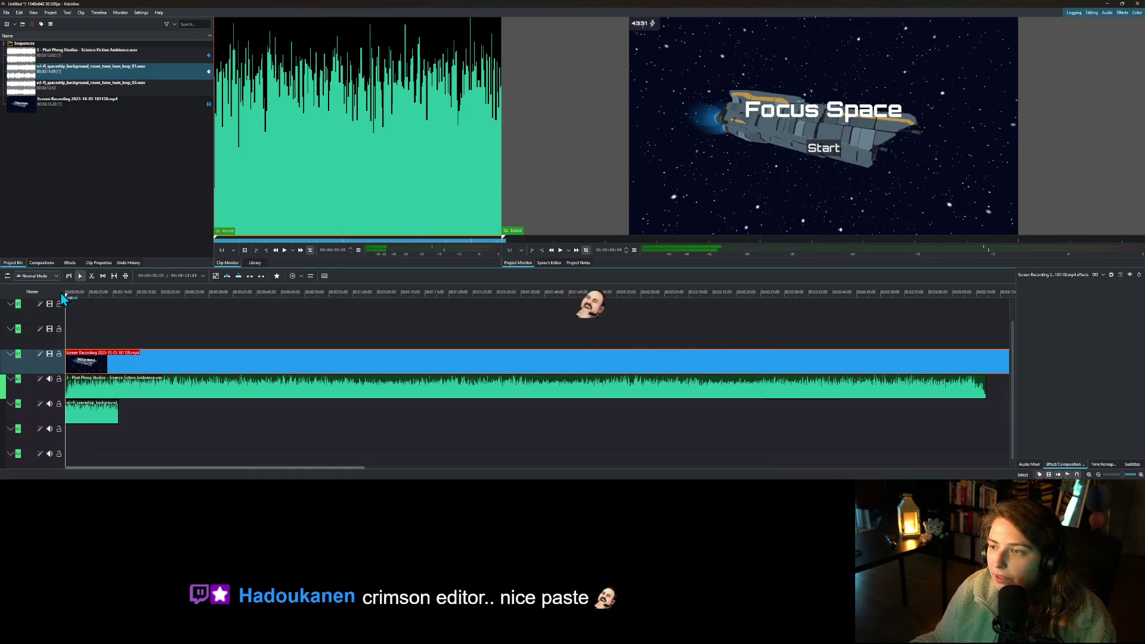
key(space)
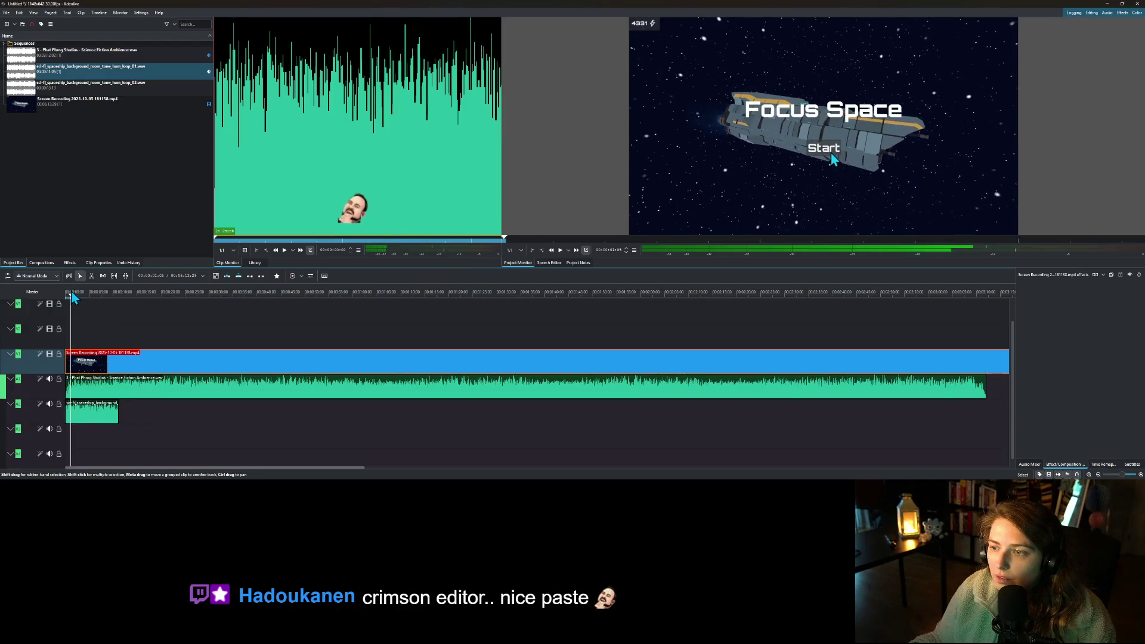
- Delete the ambience and room-tone hum clips, then replay the video from the beginning
click(93, 383)
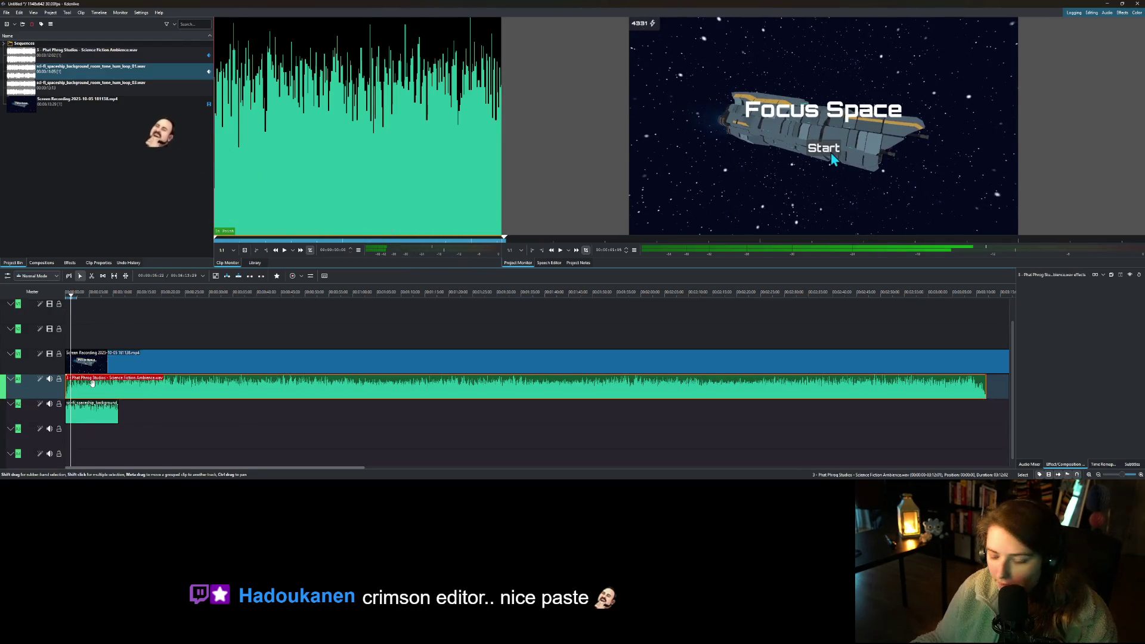
key(Delete)
click(93, 412)
key(Delete)
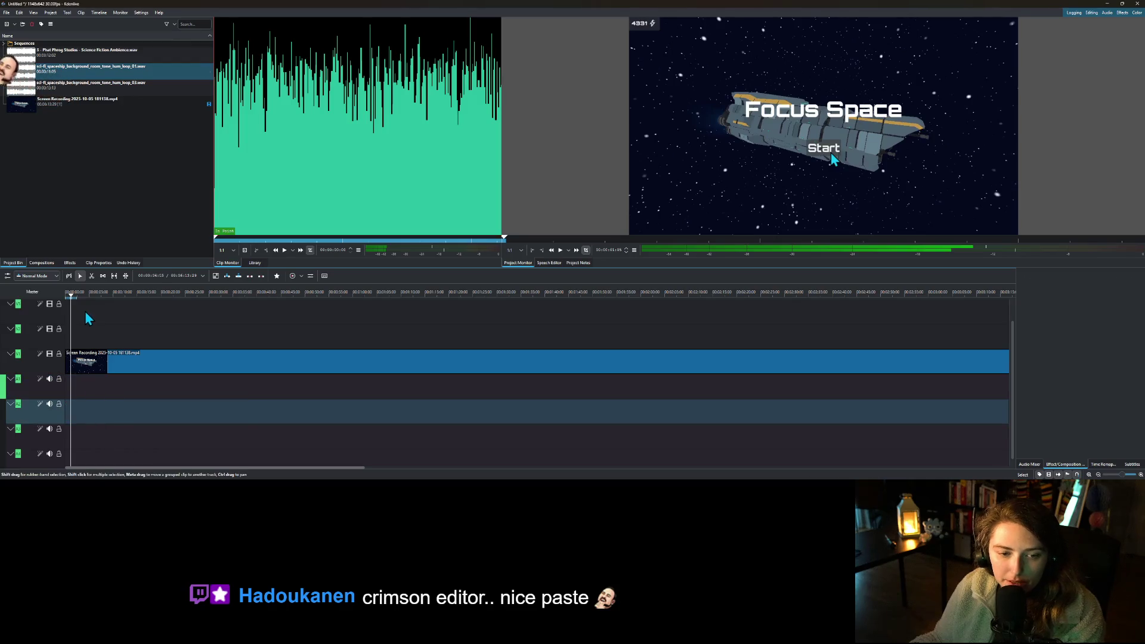
drag(83, 300, 67, 300)
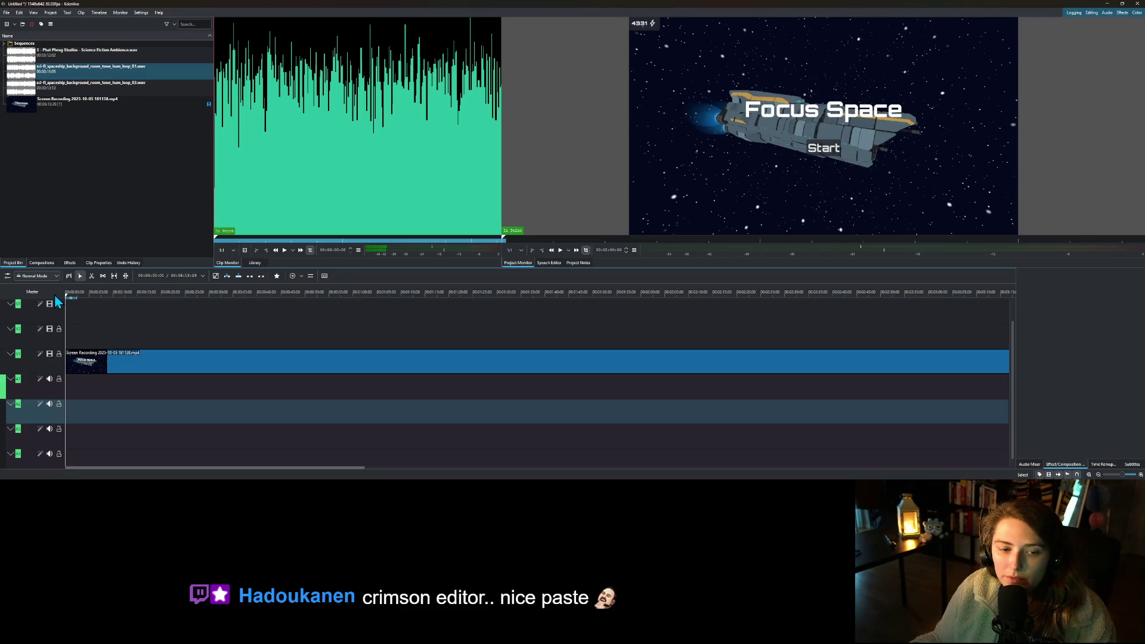
key(space)
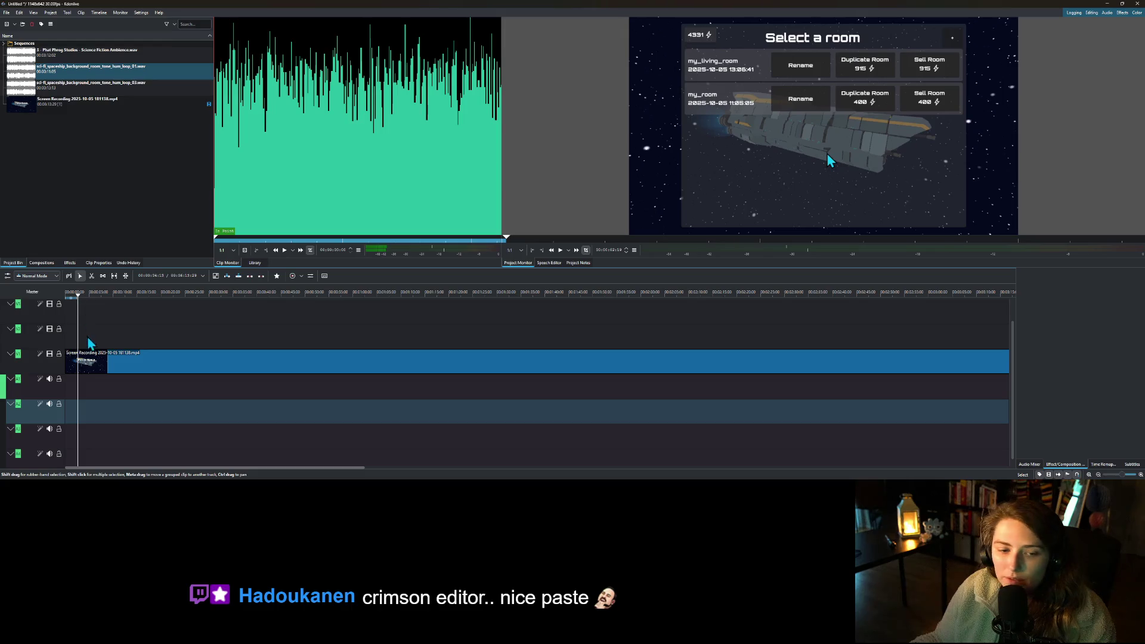
- Split the recording at the playhead and move the playhead to about 5 seconds
right_click(86, 358)
click(111, 339)
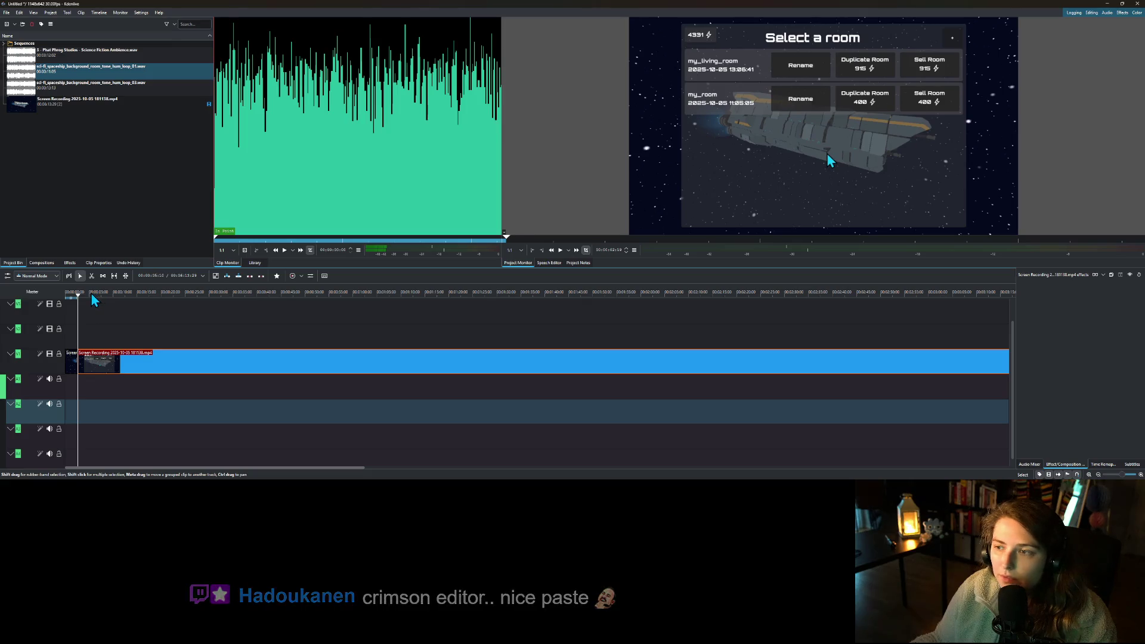
drag(95, 297, 90, 302)
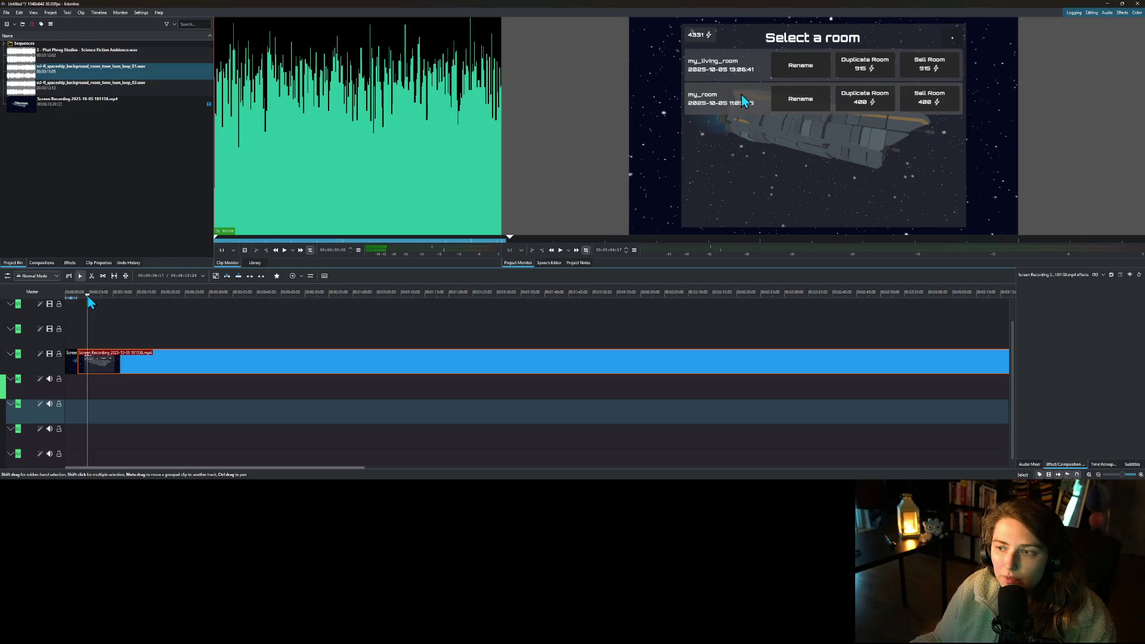
click(90, 301)
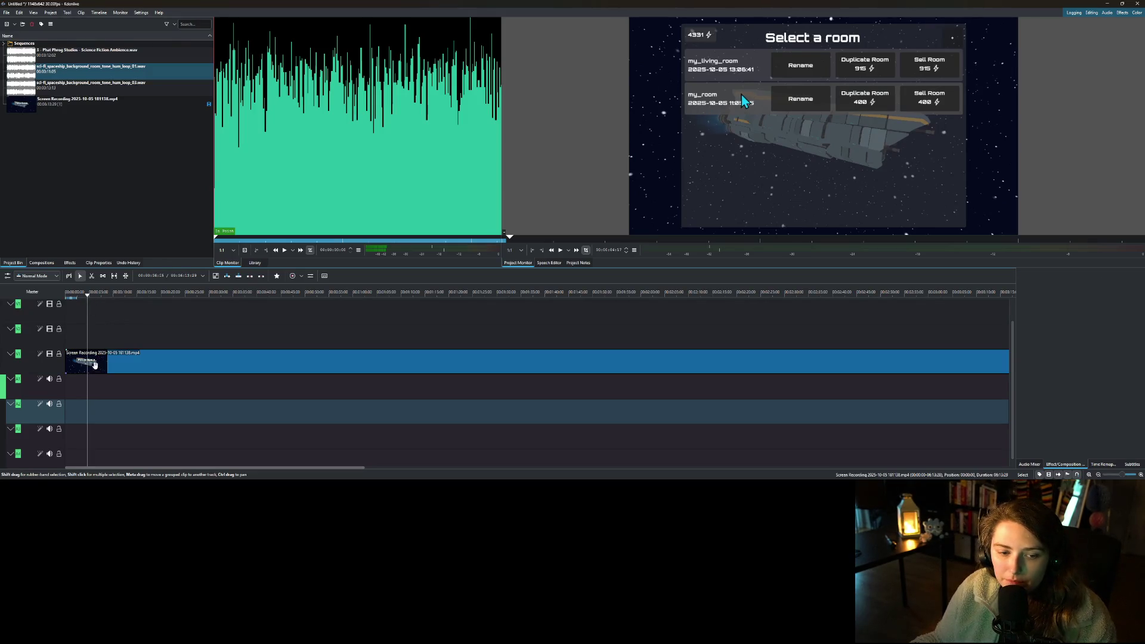
right_click(95, 362)
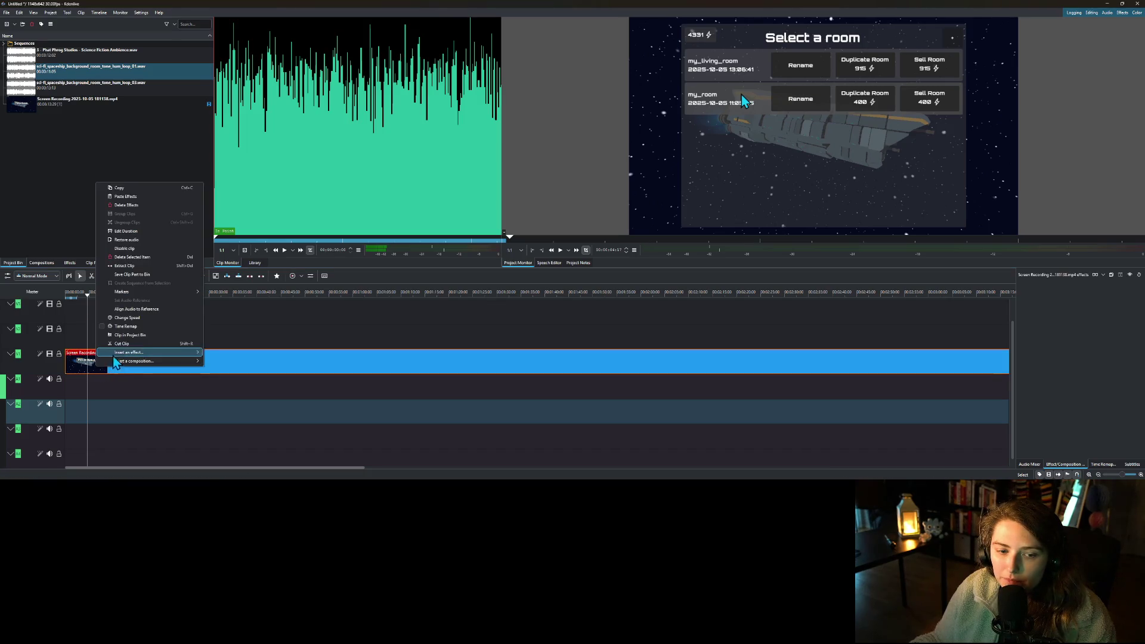
- Cut the recording at the playhead and near 40 seconds, deleting the middle part and closing the gap
click(120, 346)
mouse_move(107, 293)
mouse_down()
mouse_move(185, 294)
mouse_move(170, 299)
mouse_move(218, 308)
mouse_up()
mouse_move(219, 303)
mouse_down()
mouse_move(404, 320)
mouse_move(306, 322)
mouse_move(355, 322)
mouse_up()
right_click(355, 352)
click(376, 340)
right_click(299, 356)
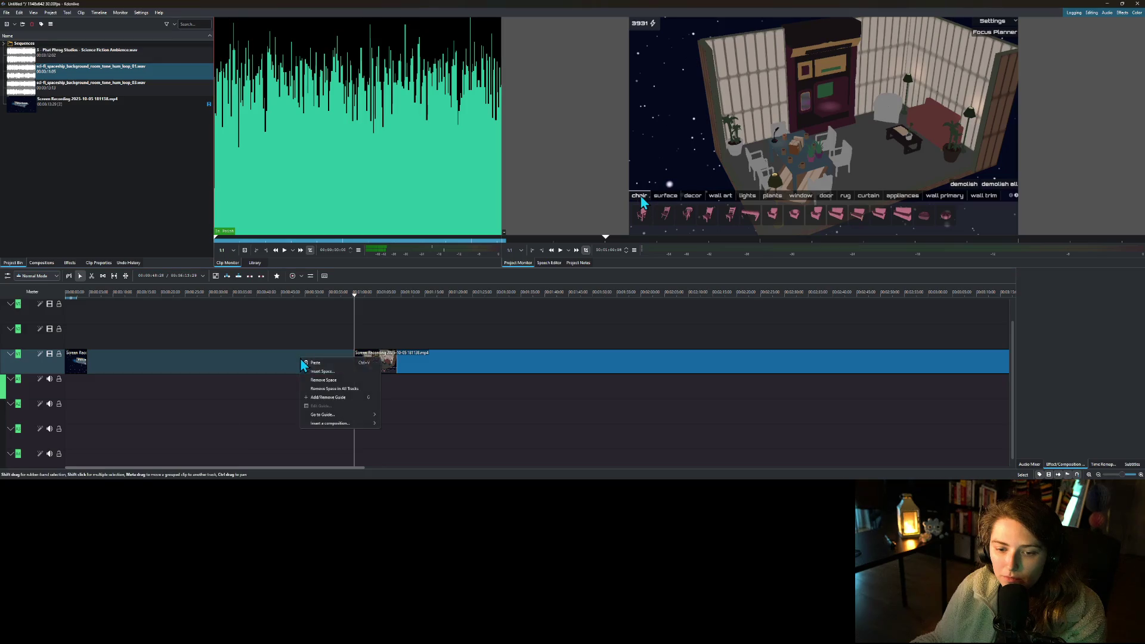
click(328, 384)
- Move the playhead back to about 12 seconds for another cut
drag(88, 295, 151, 294)
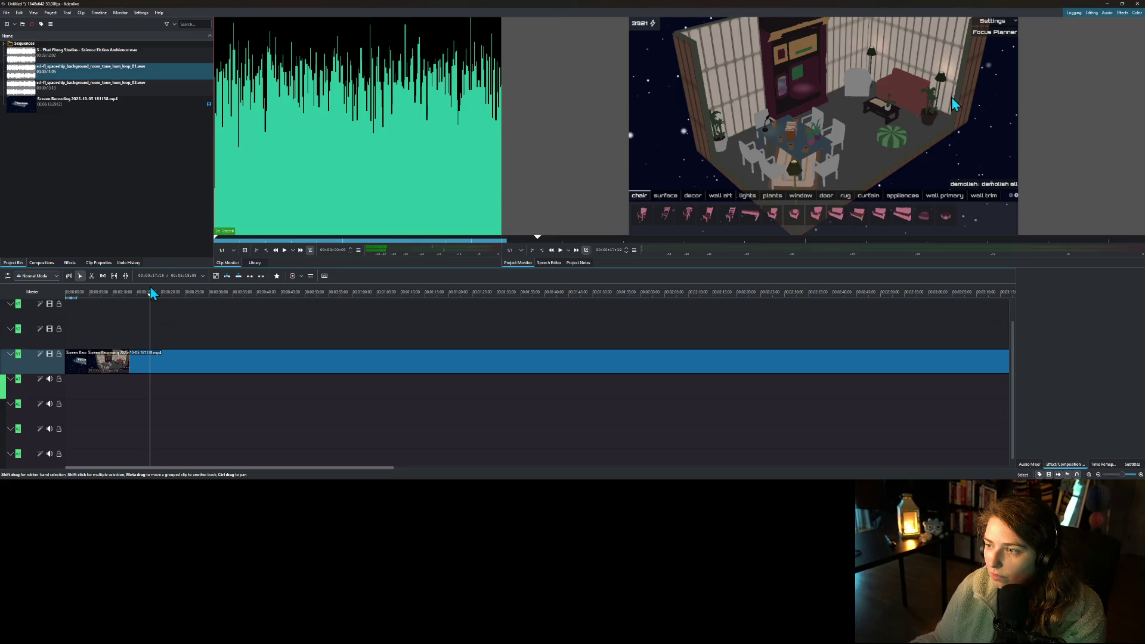
mouse_move(150, 293)
mouse_down()
mouse_move(120, 298)
mouse_move(140, 296)
mouse_up()
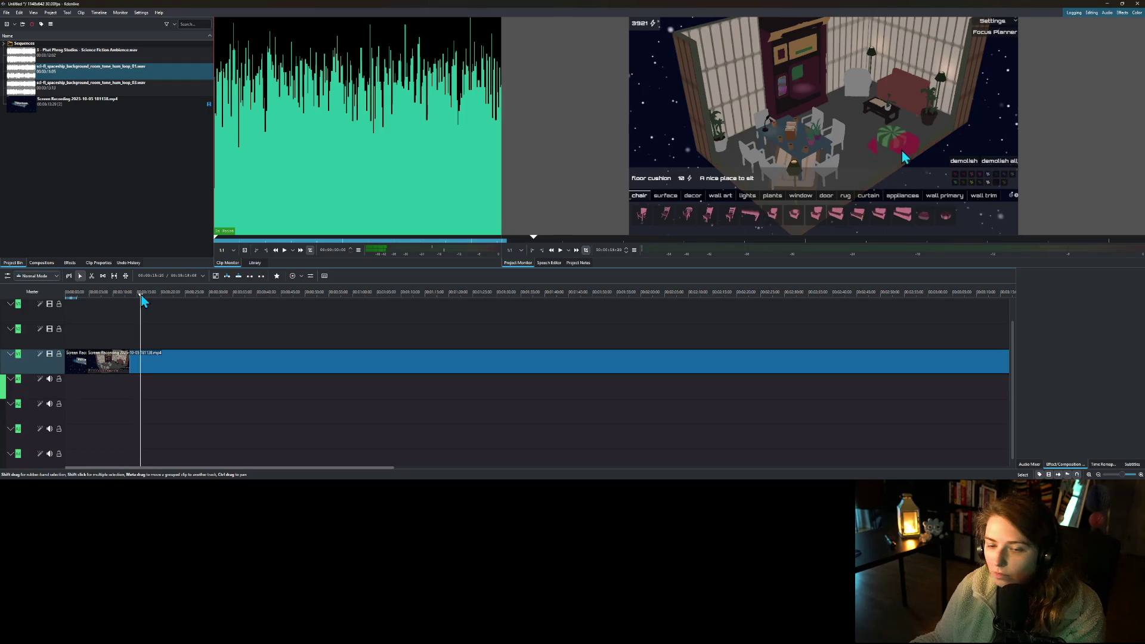
right_click(141, 355)
- Split the recording at the playhead and scrub ahead to the focus planner dialog
click(174, 334)
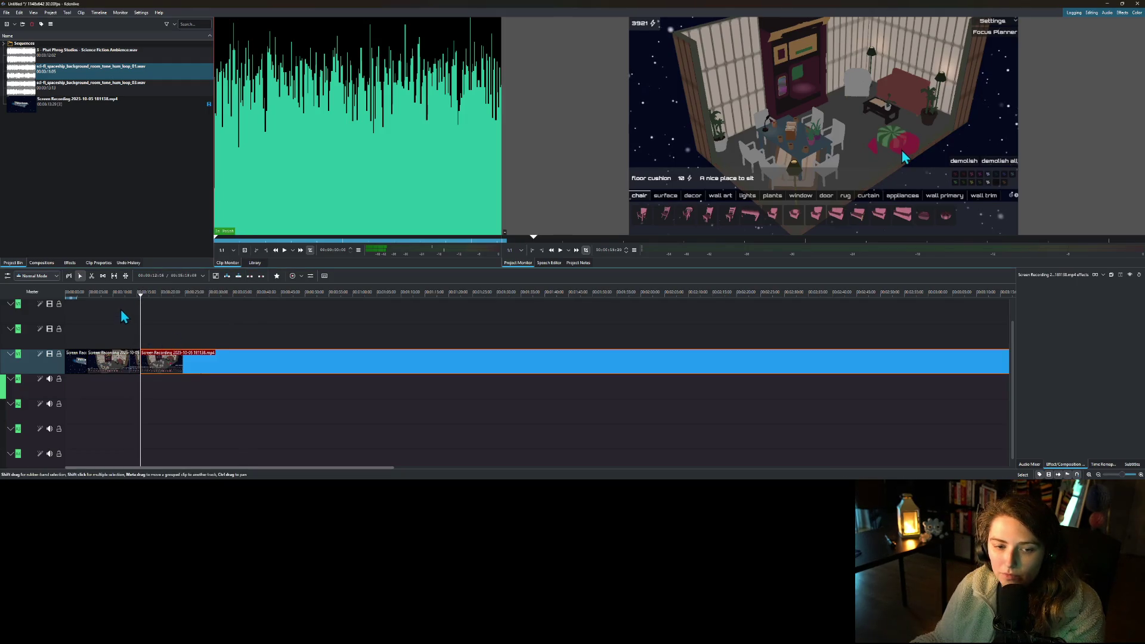
drag(109, 297, 138, 297)
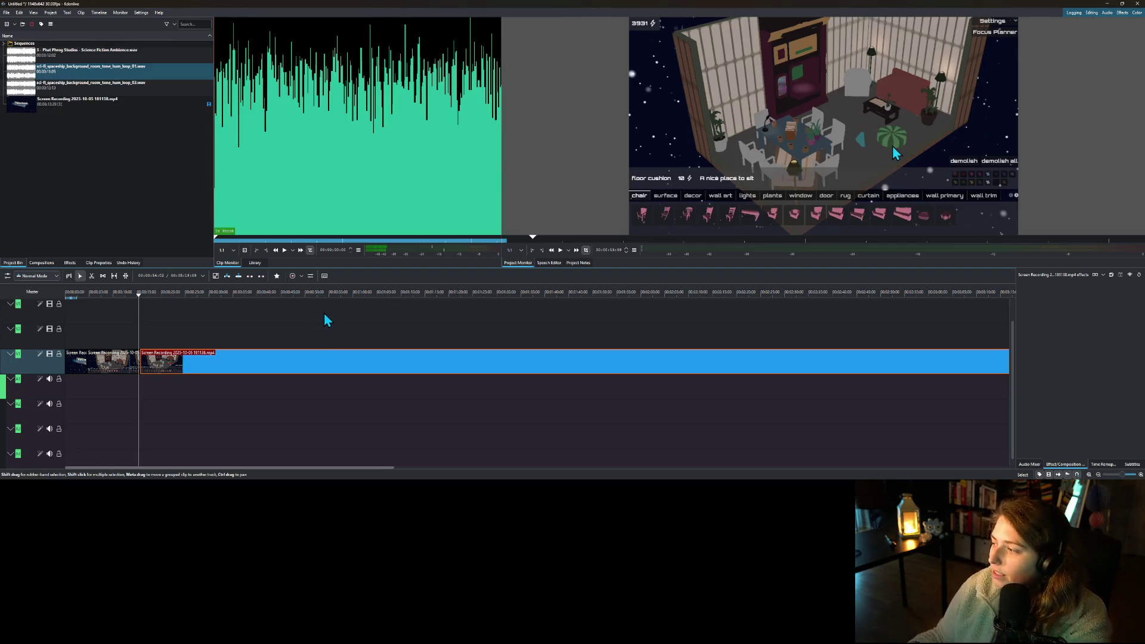
click(167, 302)
mouse_move(183, 303)
mouse_down()
mouse_move(351, 305)
mouse_move(283, 316)
mouse_move(290, 310)
mouse_up()
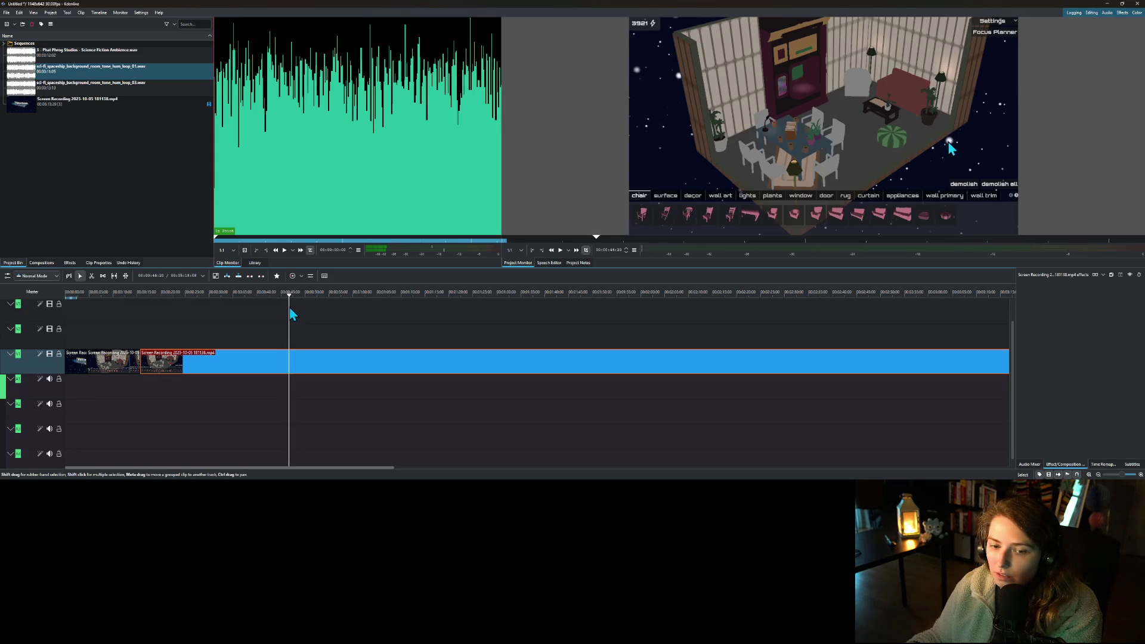
- Delete the room-decorating stretch, close the gap, and scrub to the Focus Time dialog
right_click(281, 358)
click(302, 340)
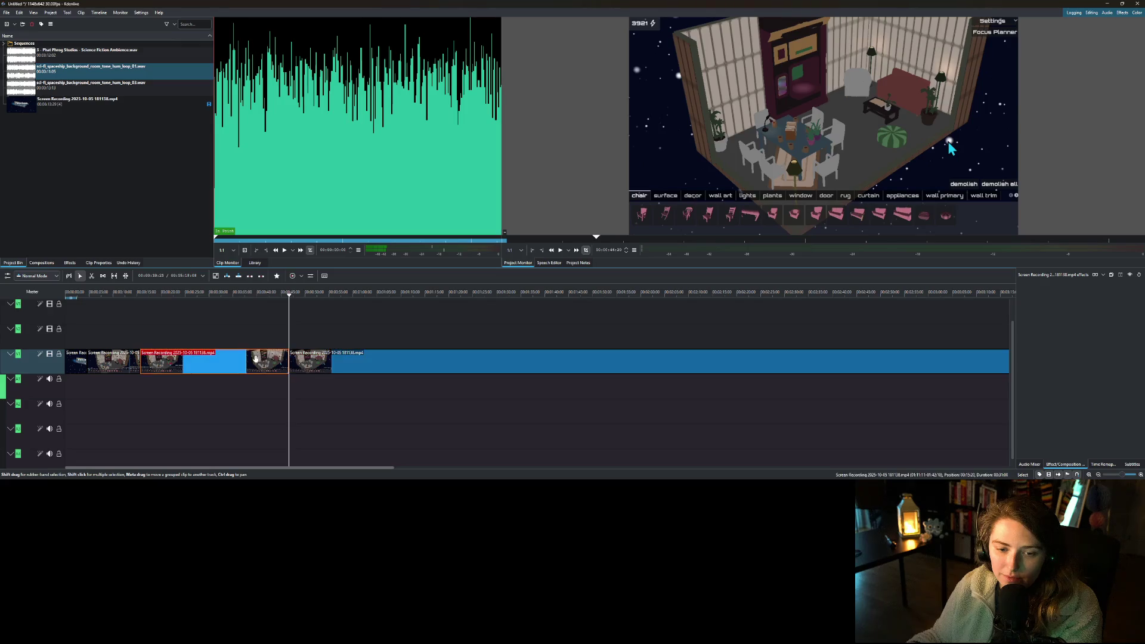
right_click(256, 365)
click(280, 382)
click(146, 302)
mouse_move(147, 302)
mouse_down()
mouse_move(213, 317)
mouse_move(134, 315)
mouse_move(153, 315)
mouse_up()
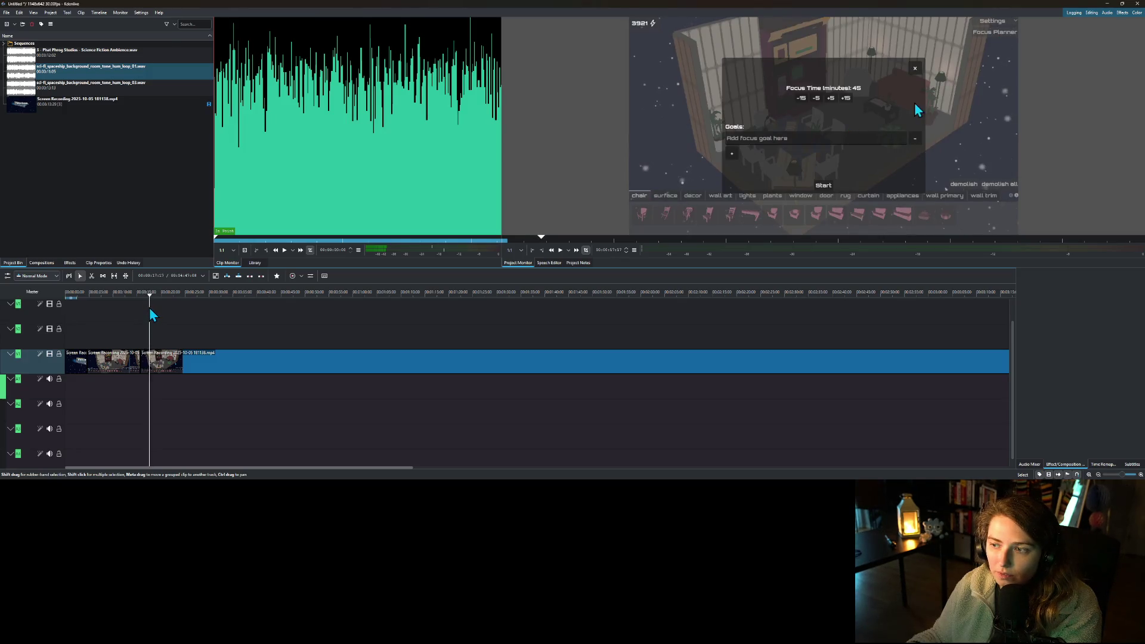
- Split the clip just before the focus dialog and scrub to where the goals are filled in
drag(150, 315, 150, 312)
right_click(157, 360)
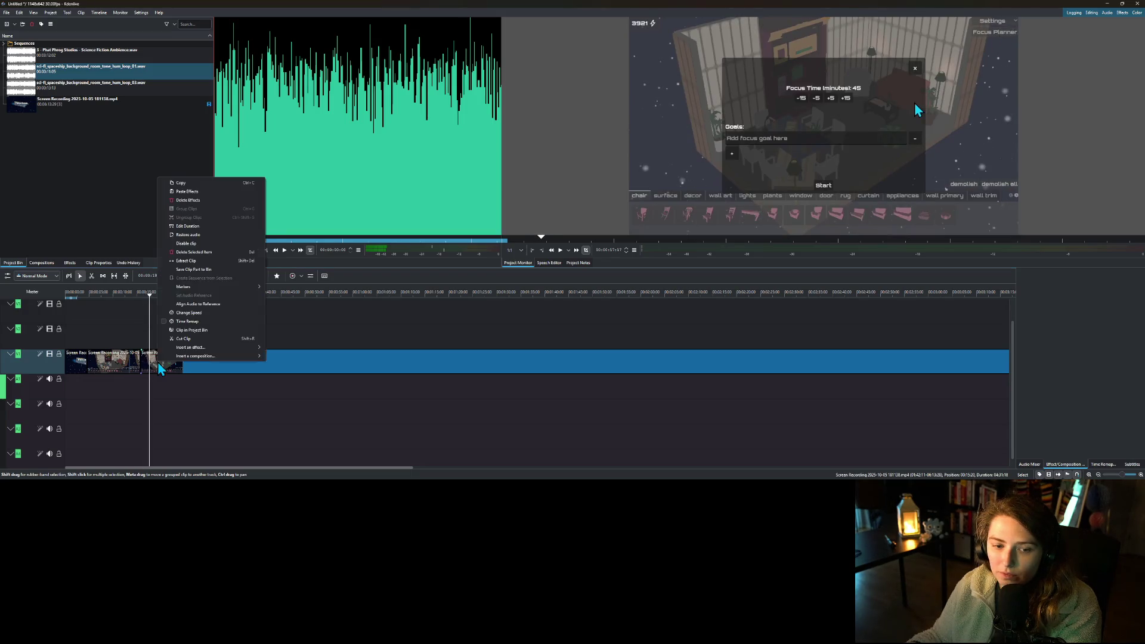
click(177, 339)
drag(167, 307, 213, 309)
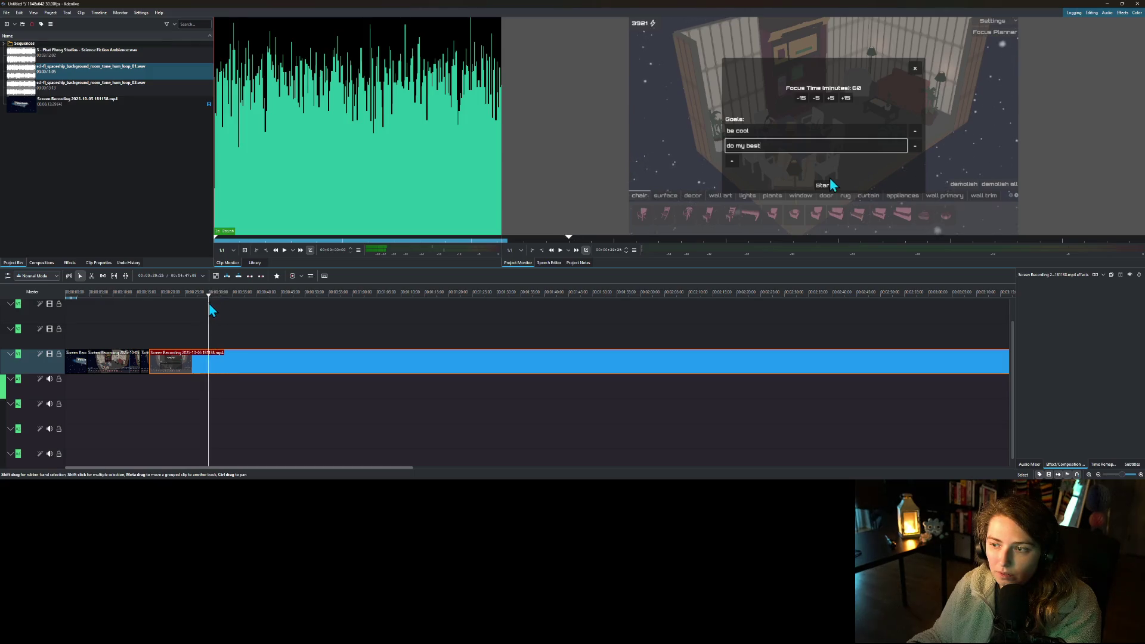
drag(205, 310, 225, 310)
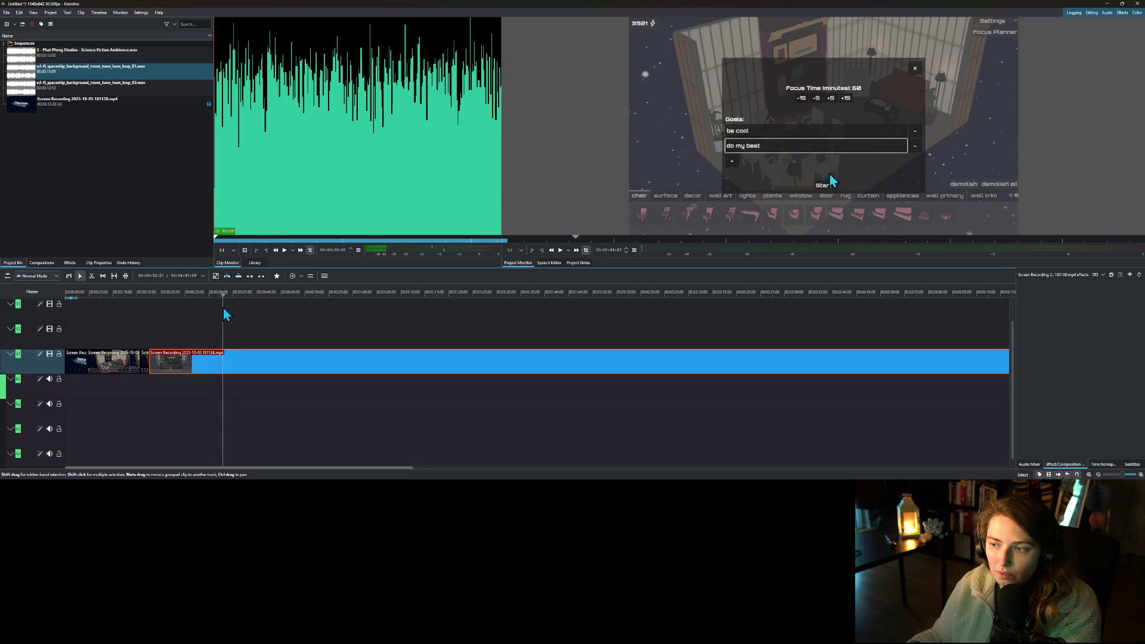
- Delete the goal-typing section and close the gap it leaves
right_click(230, 350)
click(250, 337)
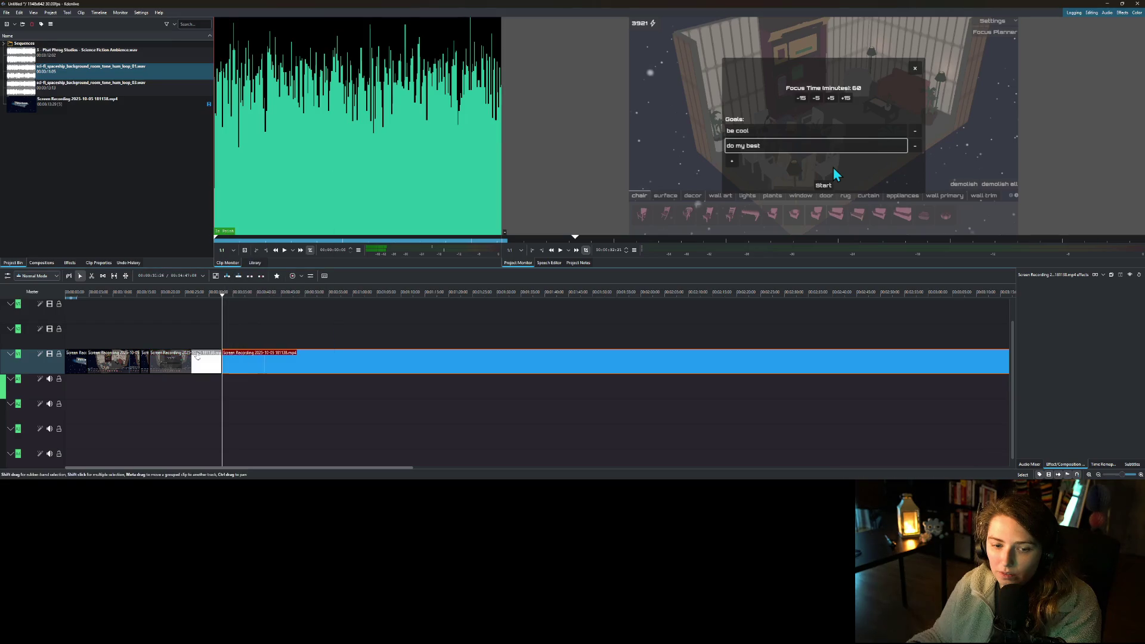
click(199, 367)
right_click(200, 357)
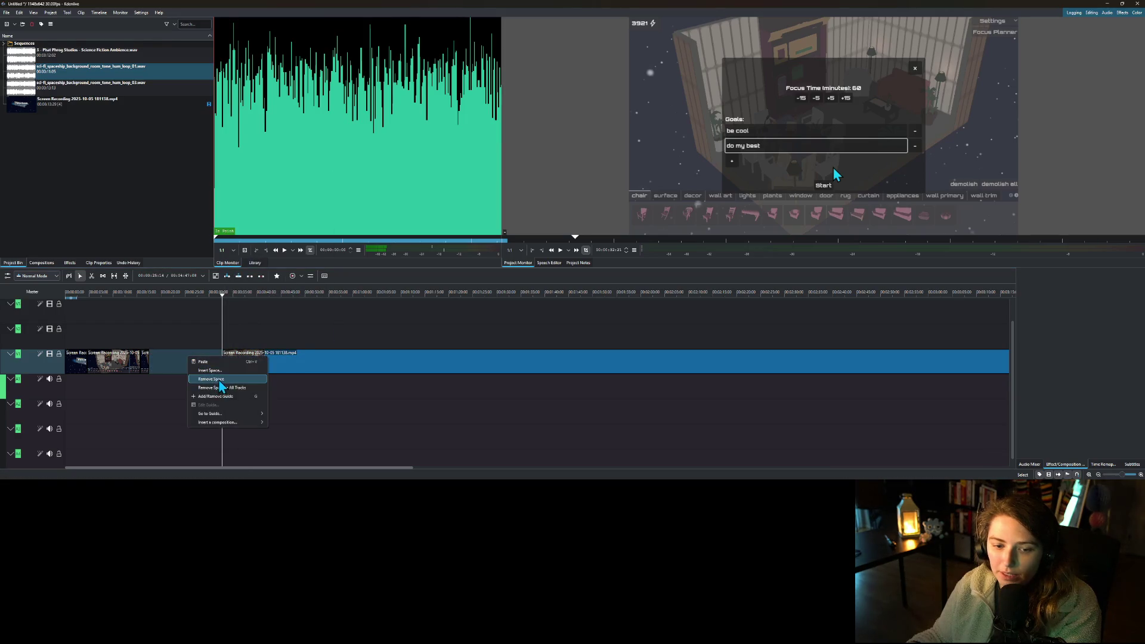
click(220, 386)
- Place a cut where the focus session starts and scrub ahead to the running timer
click(149, 298)
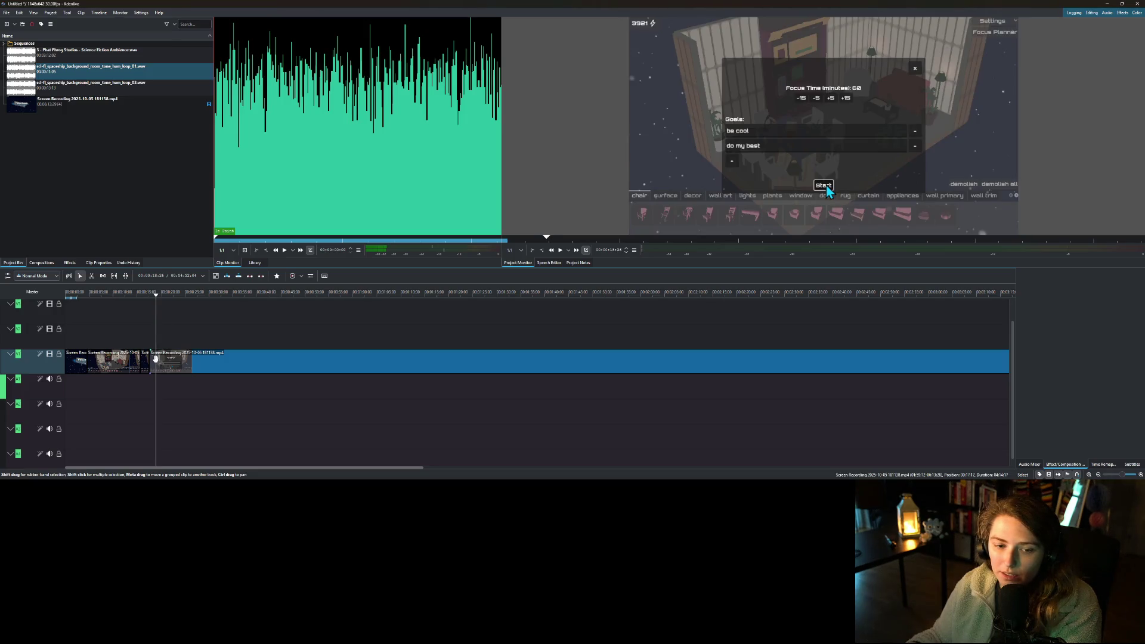
right_click(155, 358)
click(170, 337)
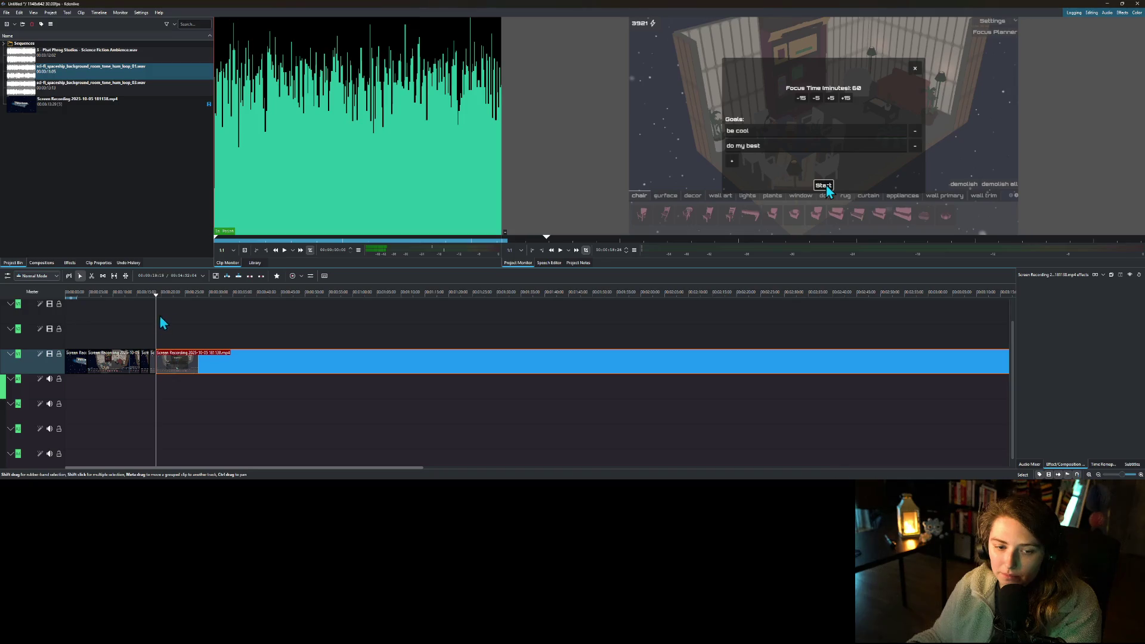
mouse_move(160, 301)
mouse_down()
mouse_move(934, 323)
mouse_move(995, 337)
mouse_up()
- Cut at the running focus timer (56:47), delete the earlier footage, and close the gap
scroll(911, 376, right, 4)
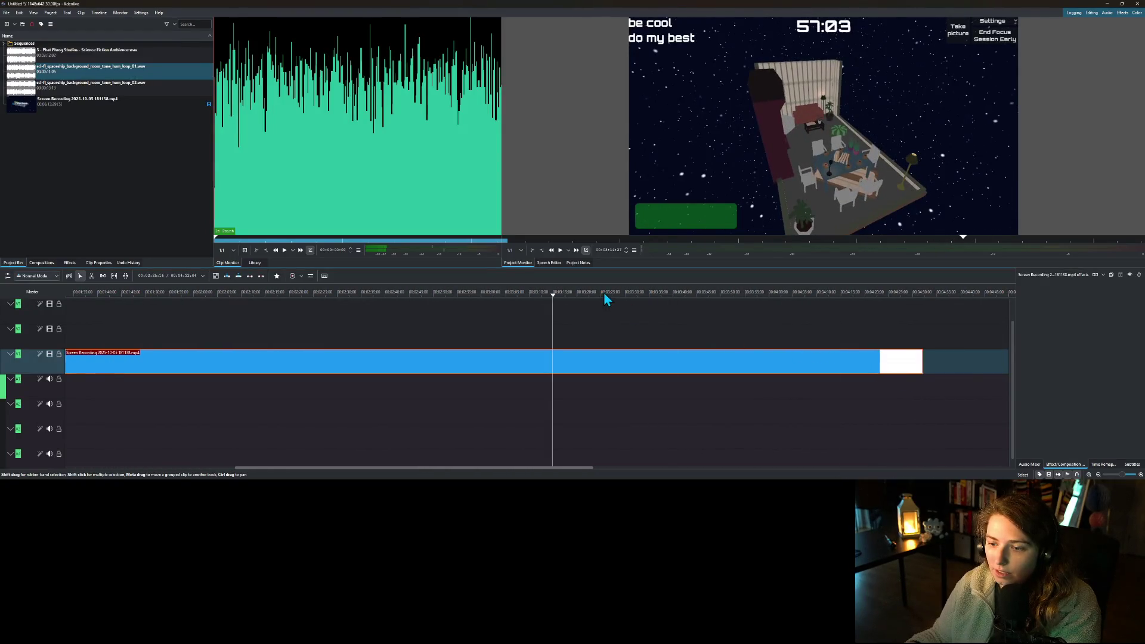
mouse_move(564, 294)
mouse_down()
mouse_move(657, 296)
mouse_move(630, 300)
mouse_up()
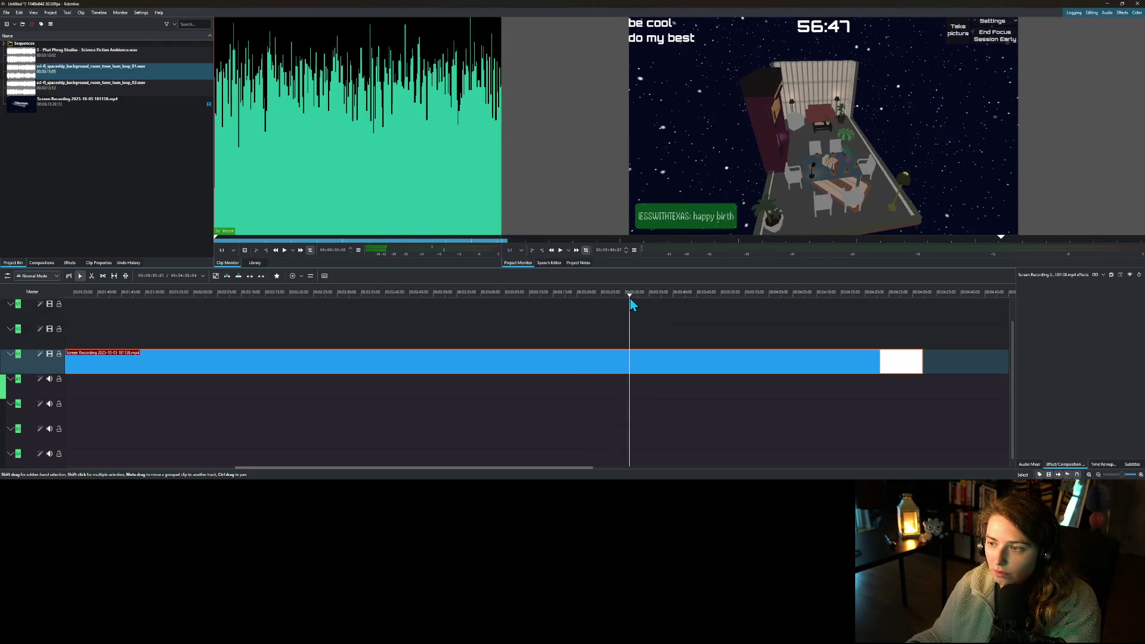
right_click(633, 362)
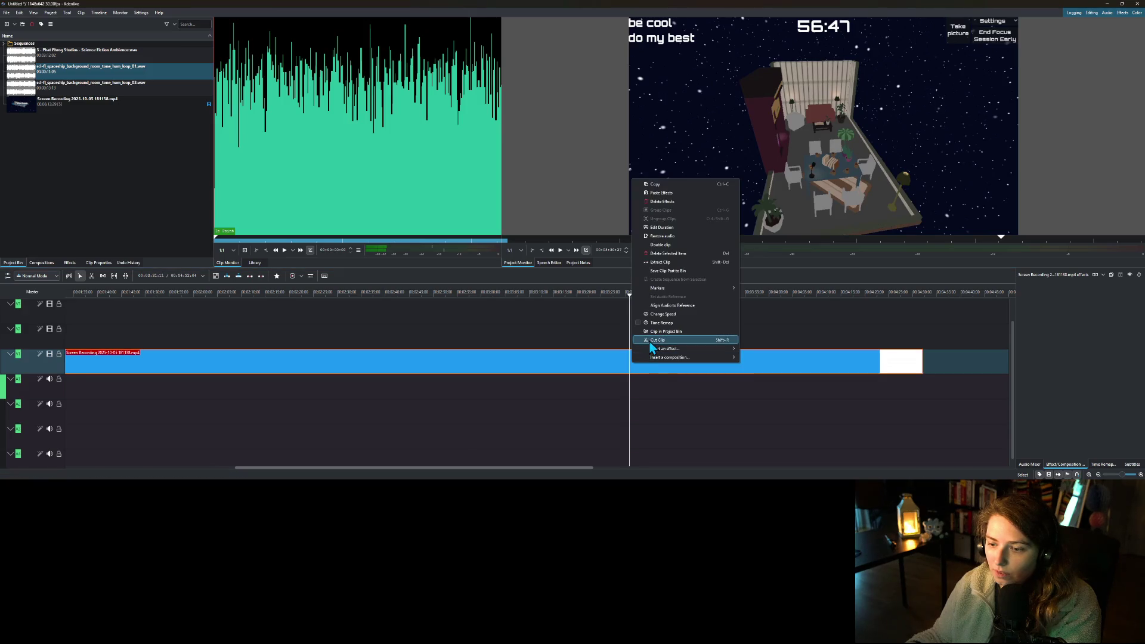
click(662, 335)
click(620, 364)
key(Delete)
right_click(619, 368)
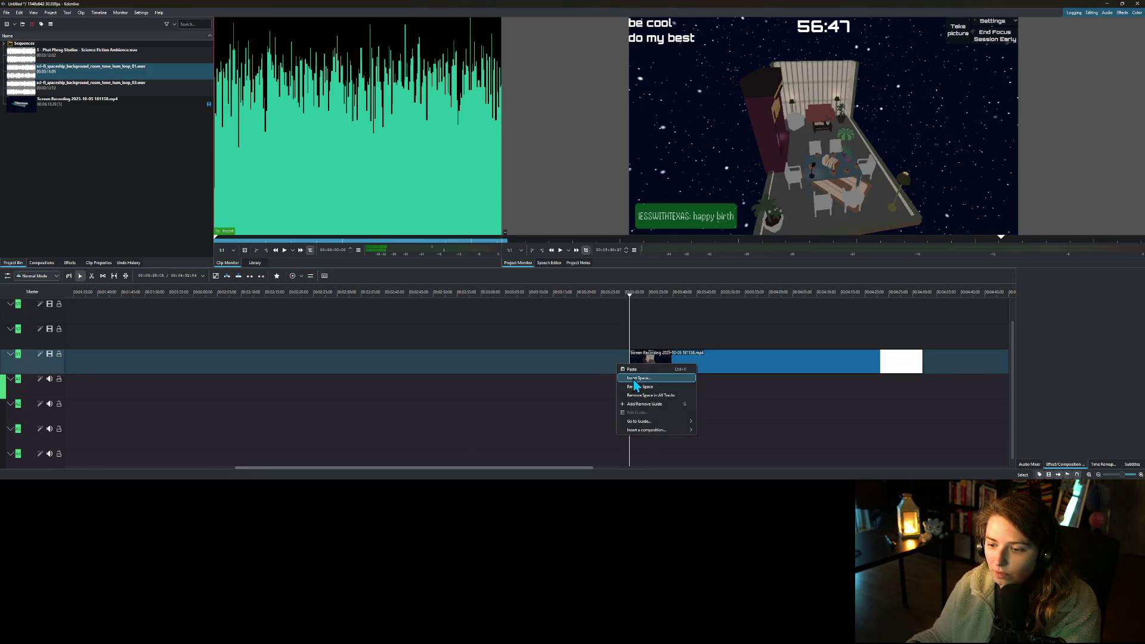
click(639, 387)
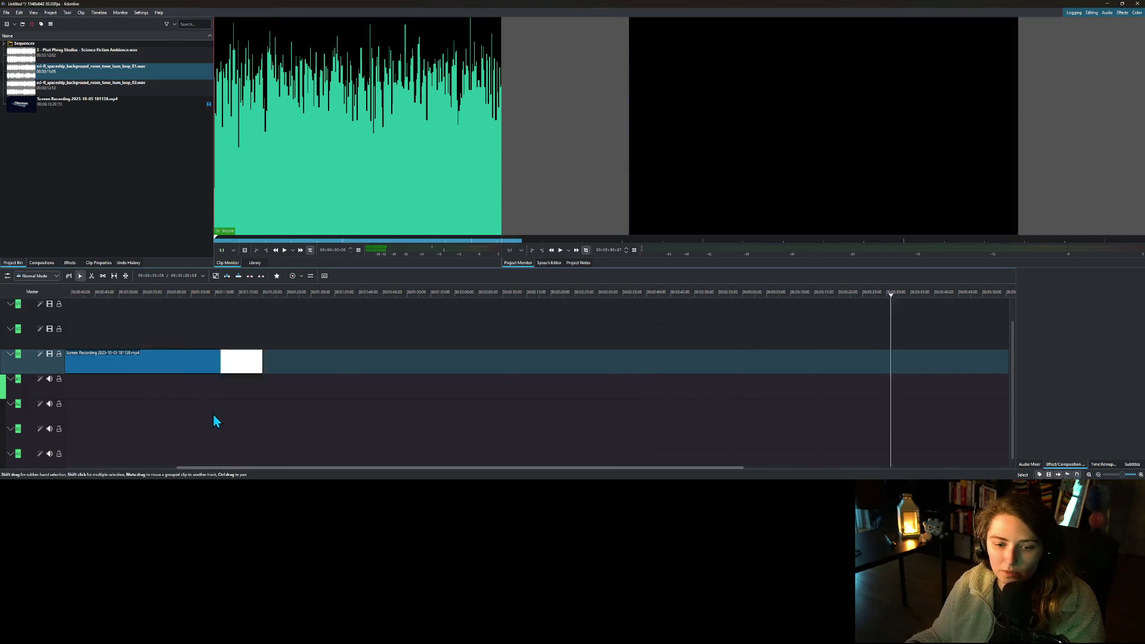
scroll(215, 414, left, 5)
drag(151, 298, 318, 315)
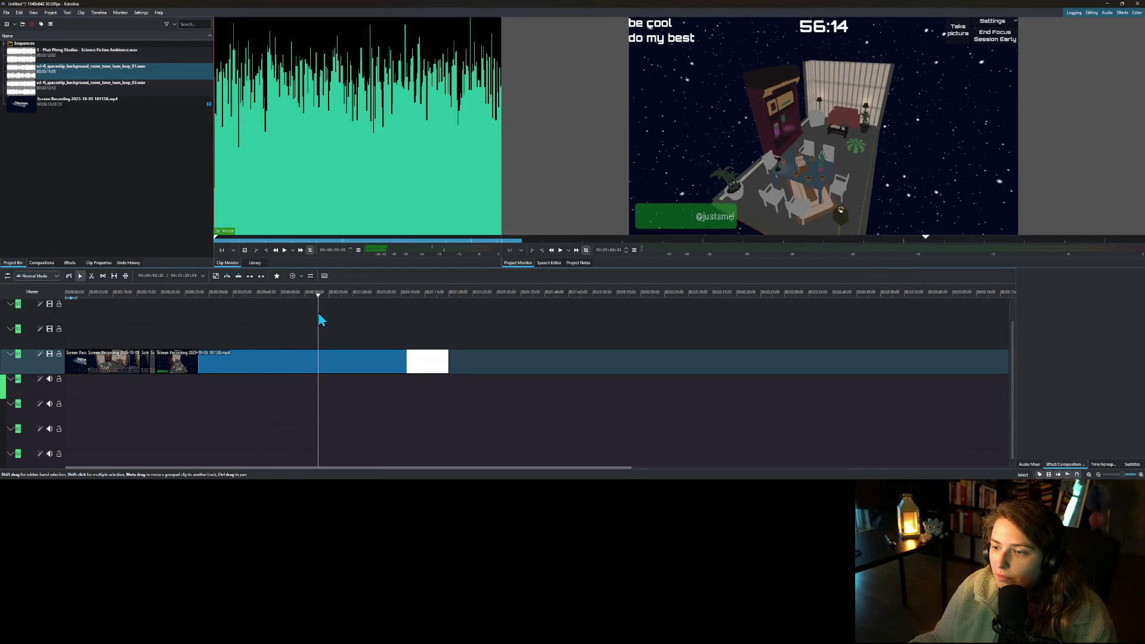
- Cut out another stretch of focus-timer footage, close the gap, and review the new join
right_click(318, 362)
mouse_move(348, 351)
click(301, 304)
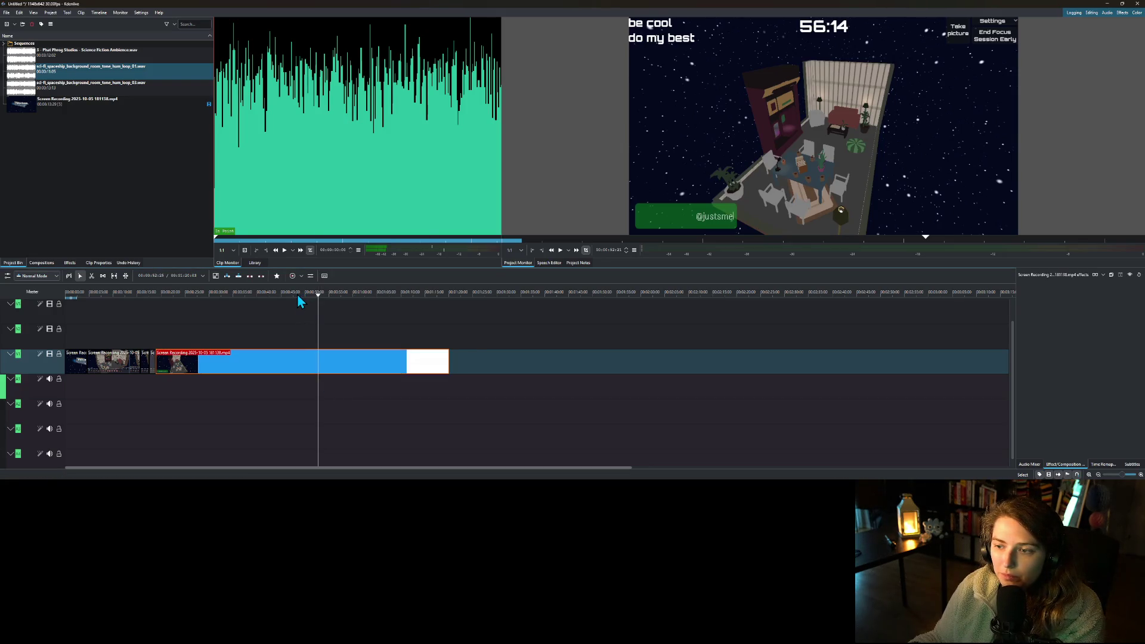
drag(310, 296, 303, 296)
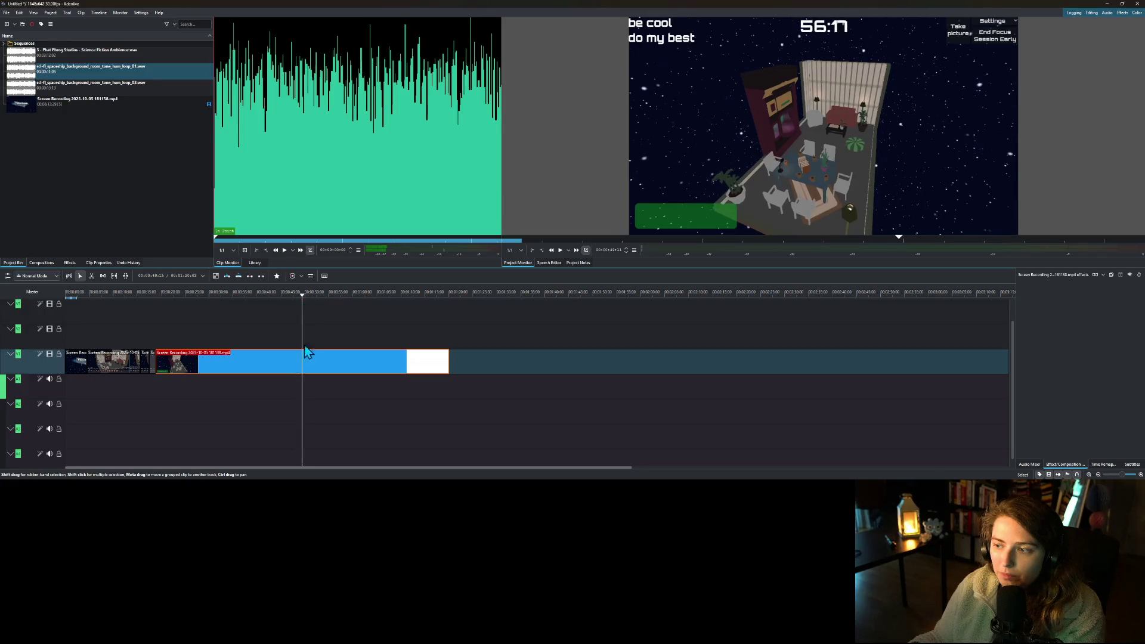
right_click(308, 378)
click(394, 351)
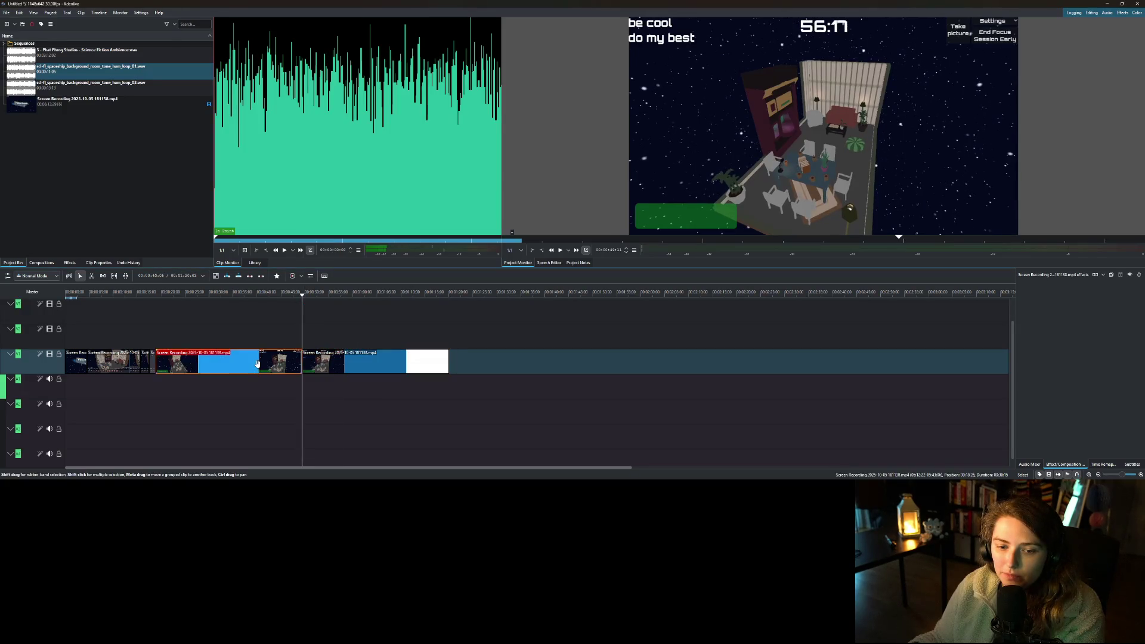
right_click(258, 366)
click(281, 388)
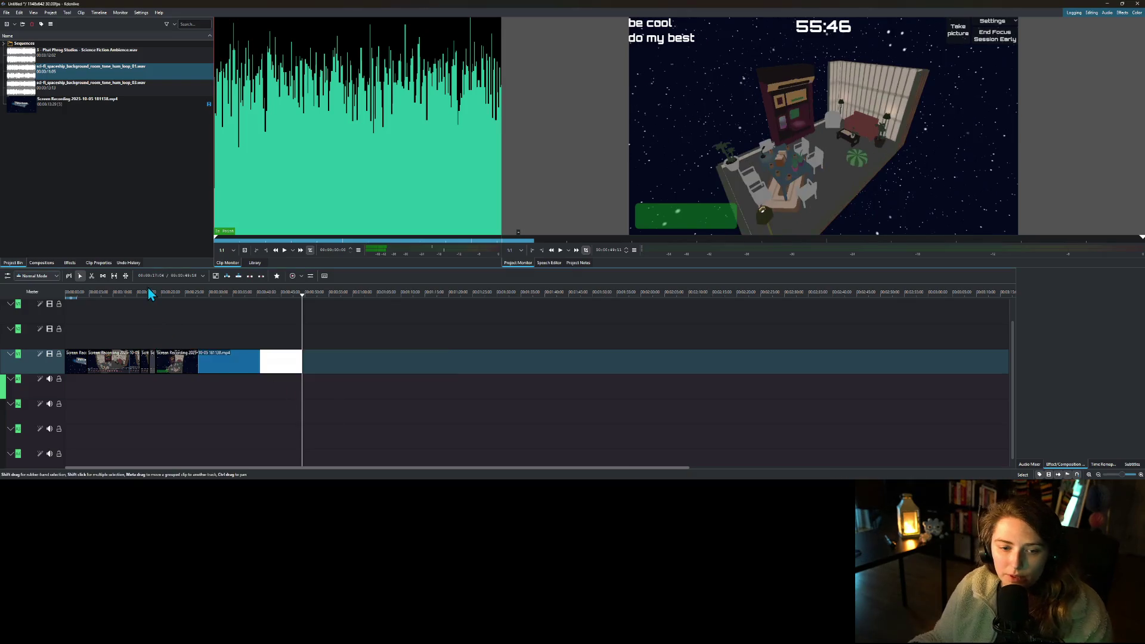
click(152, 295)
drag(153, 299, 298, 304)
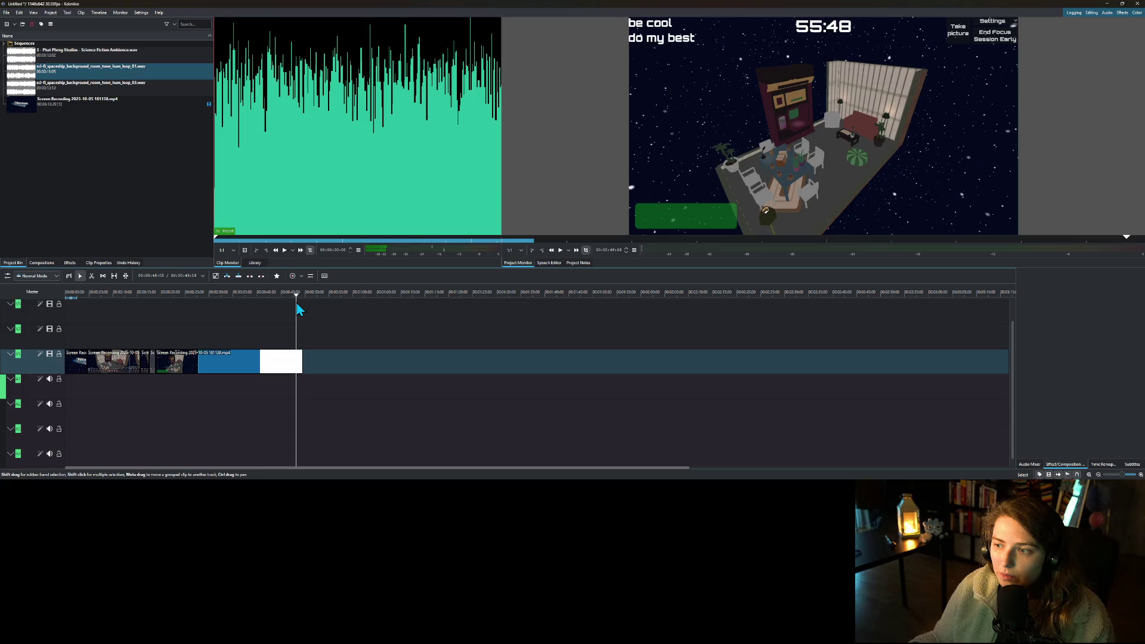
- Cut the clip at the playhead and delete the short final piece
right_click(301, 370)
key(Escape)
right_click(301, 373)
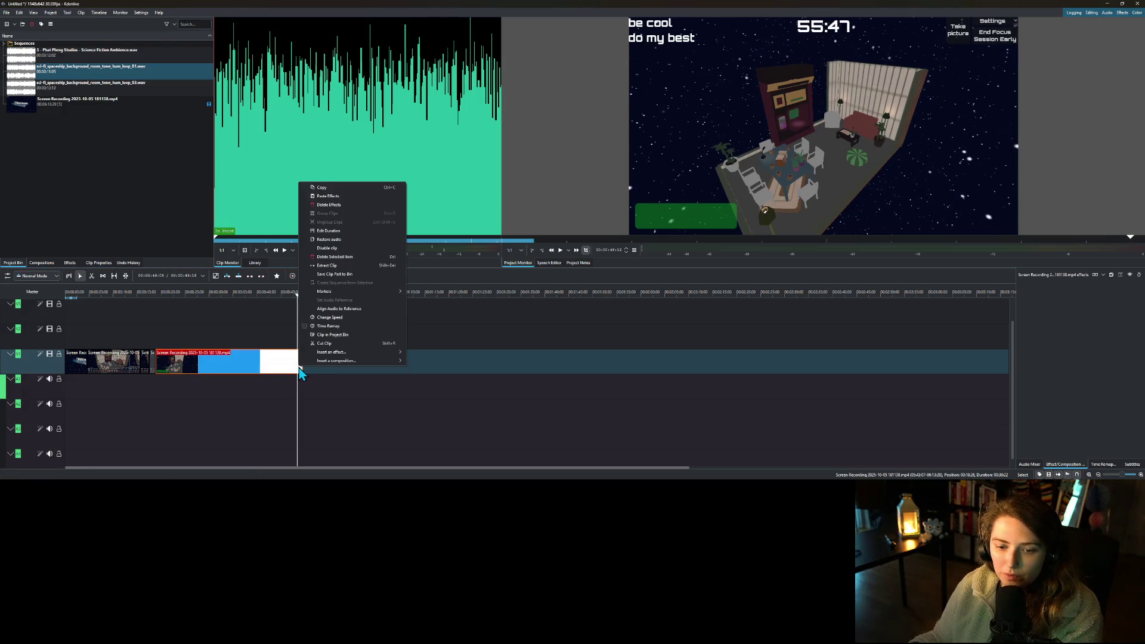
click(326, 343)
key(Delete)
- Play the edited video from the start, then pause it
drag(155, 292, 13, 298)
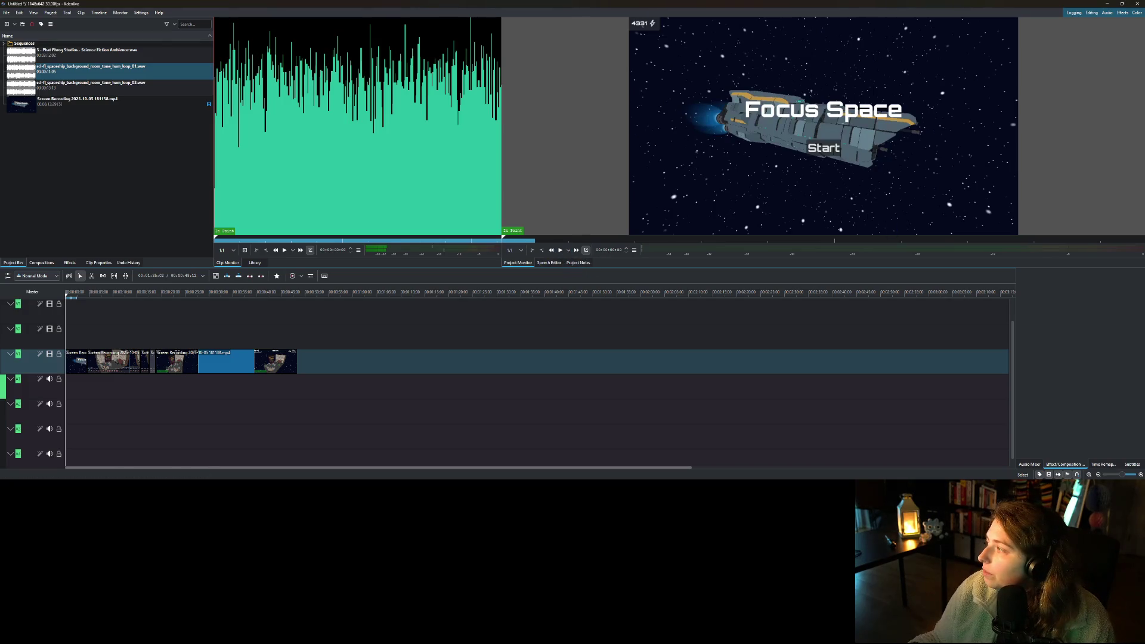
click(562, 252)
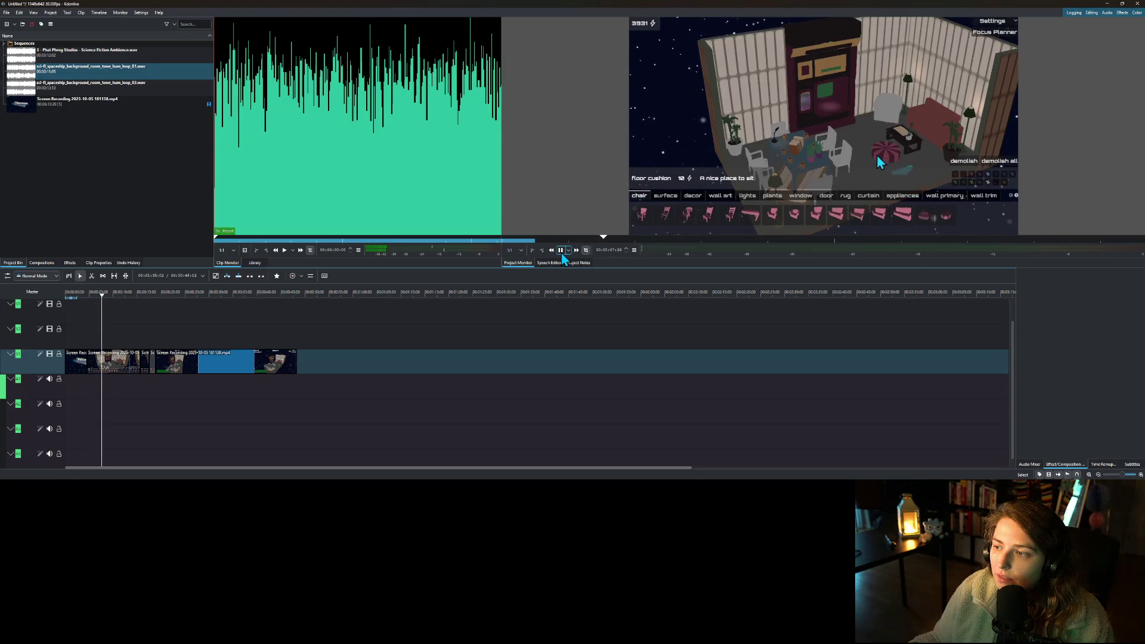
click(560, 251)
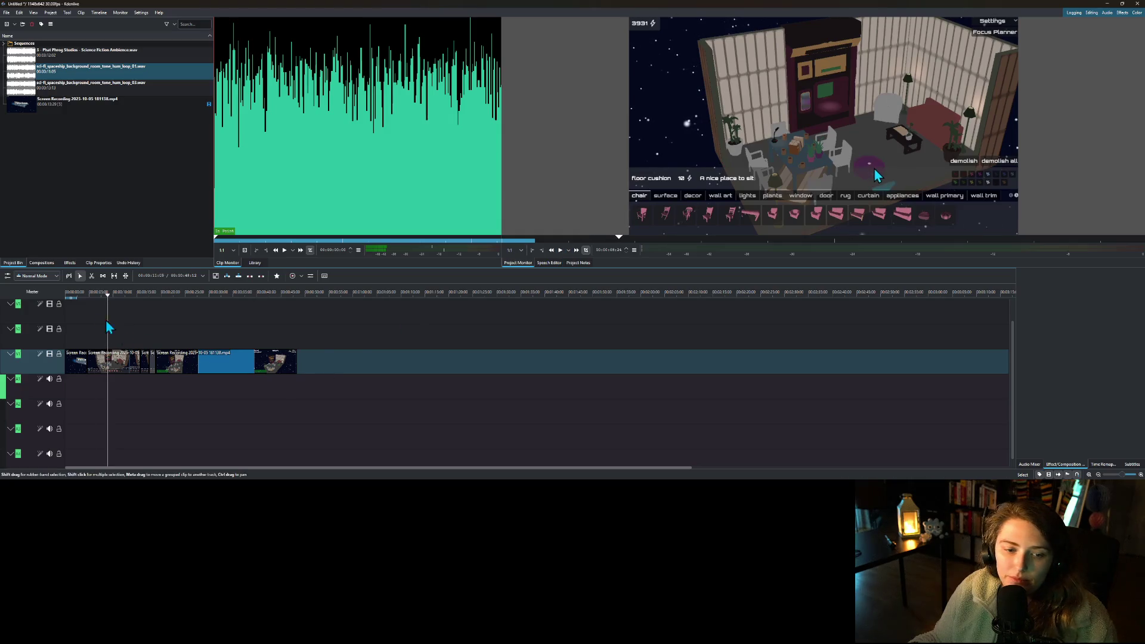
- Split at the Focus Space start screen, delete the short piece, and close the gap
drag(102, 301, 86, 304)
scroll(94, 378, up, 2)
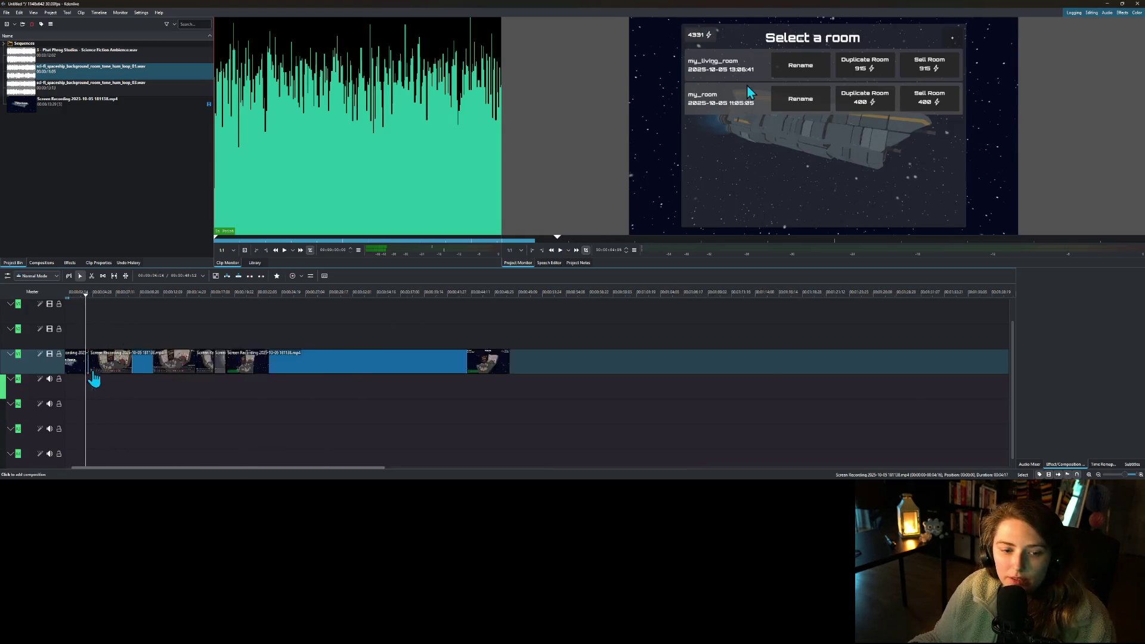
scroll(102, 379, up, 5)
scroll(210, 404, down, 4)
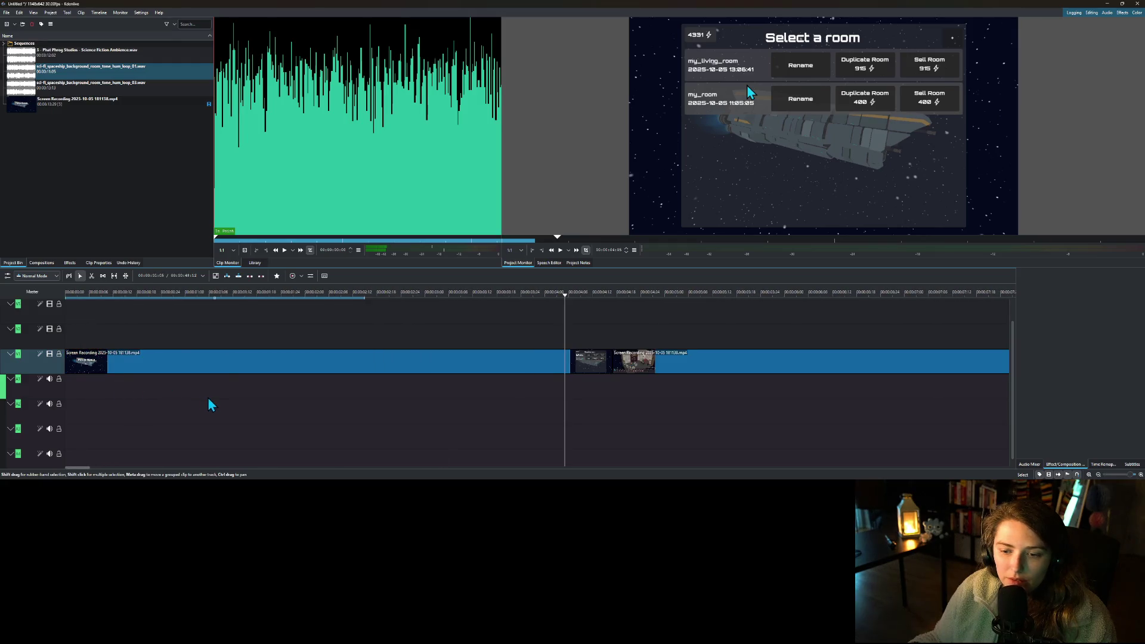
mouse_move(133, 308)
mouse_down()
mouse_move(99, 301)
mouse_move(109, 301)
mouse_up()
right_click(130, 359)
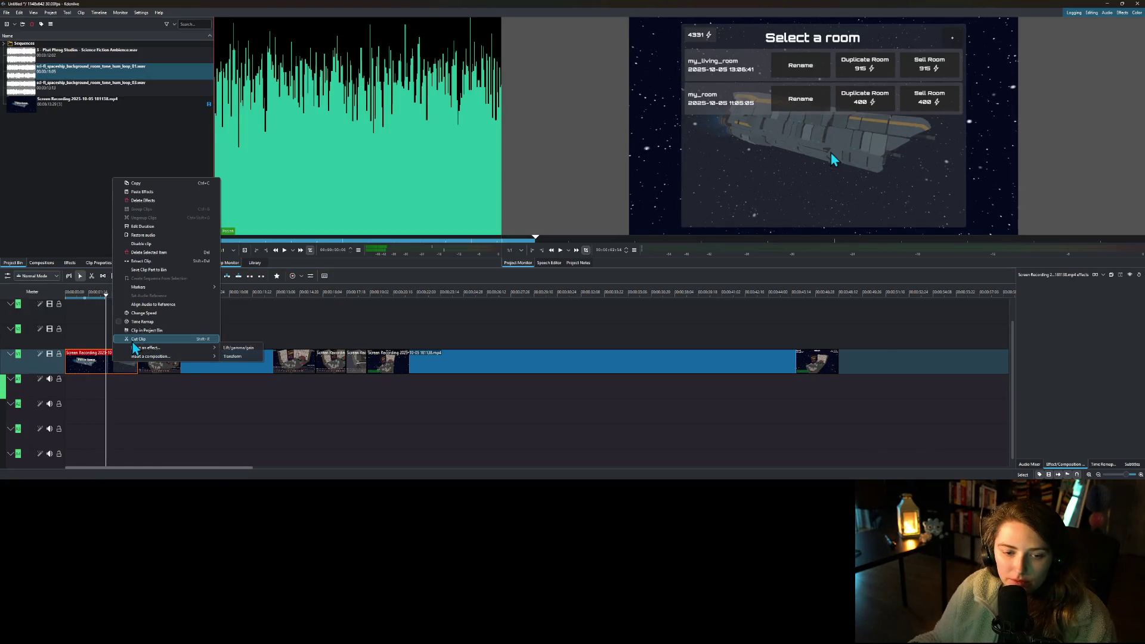
click(137, 343)
click(141, 302)
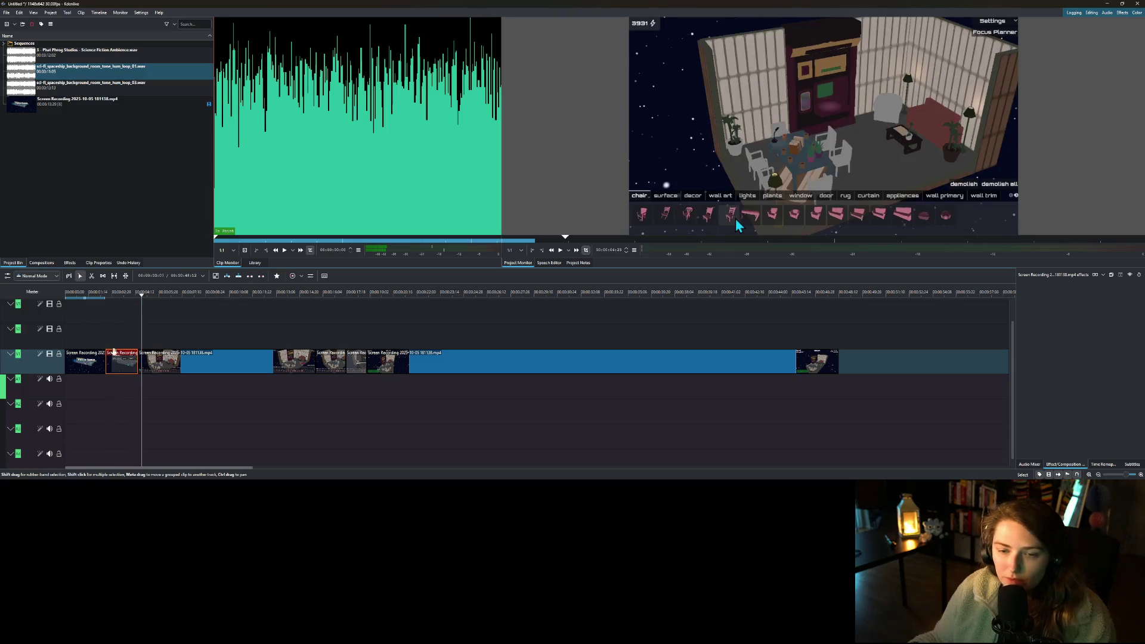
key(Delete)
right_click(121, 371)
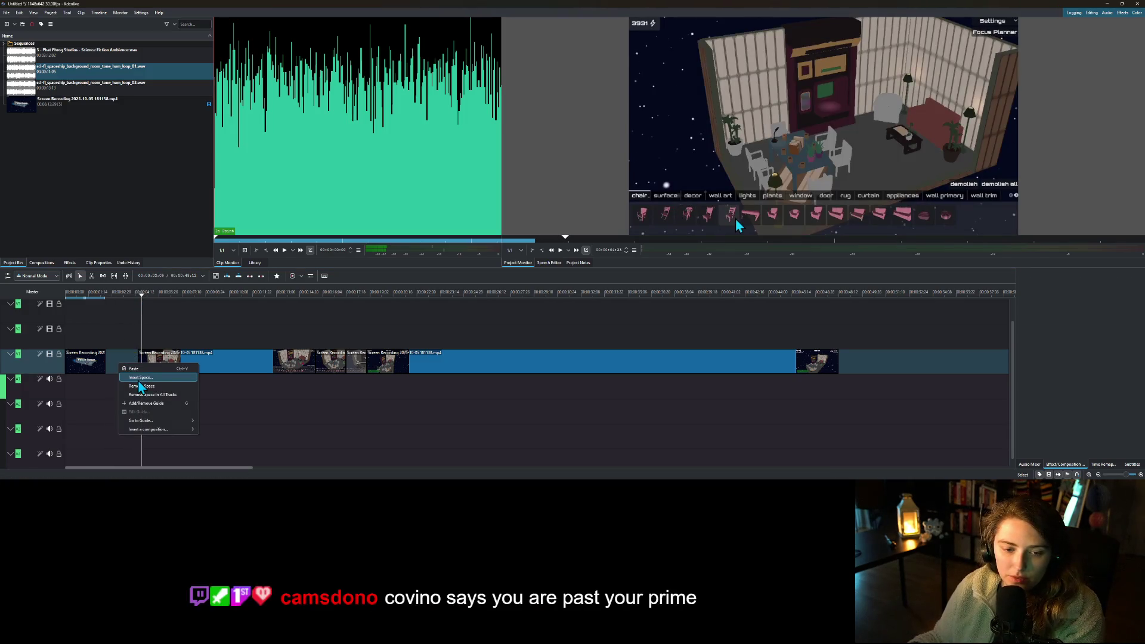
click(141, 388)
- Play the video from the start to review the edit, then stop
click(67, 299)
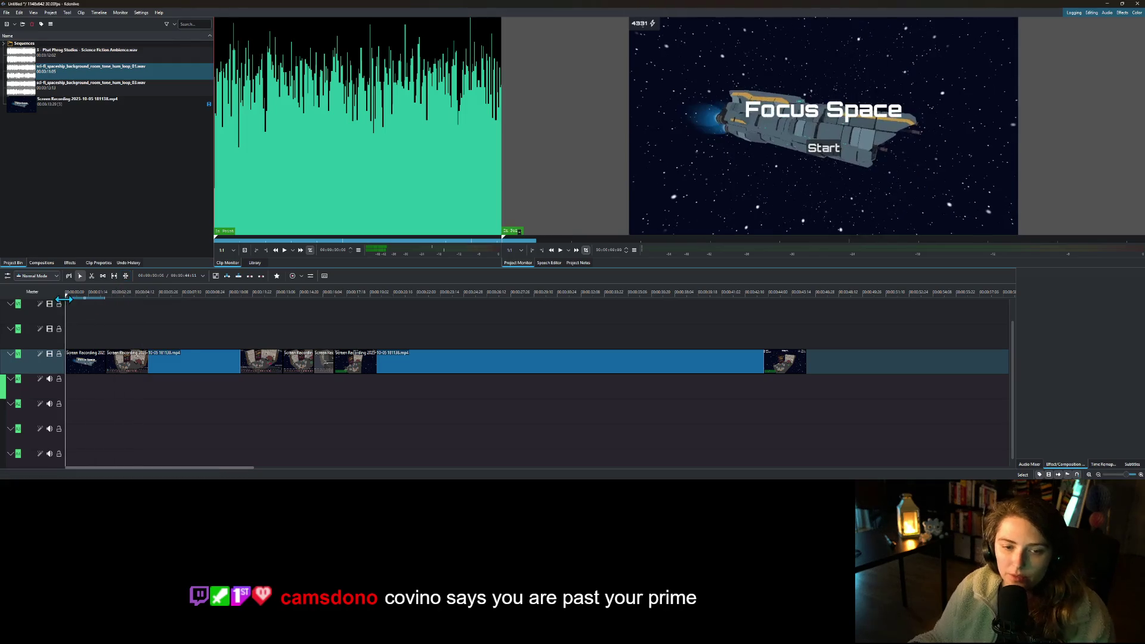
click(561, 250)
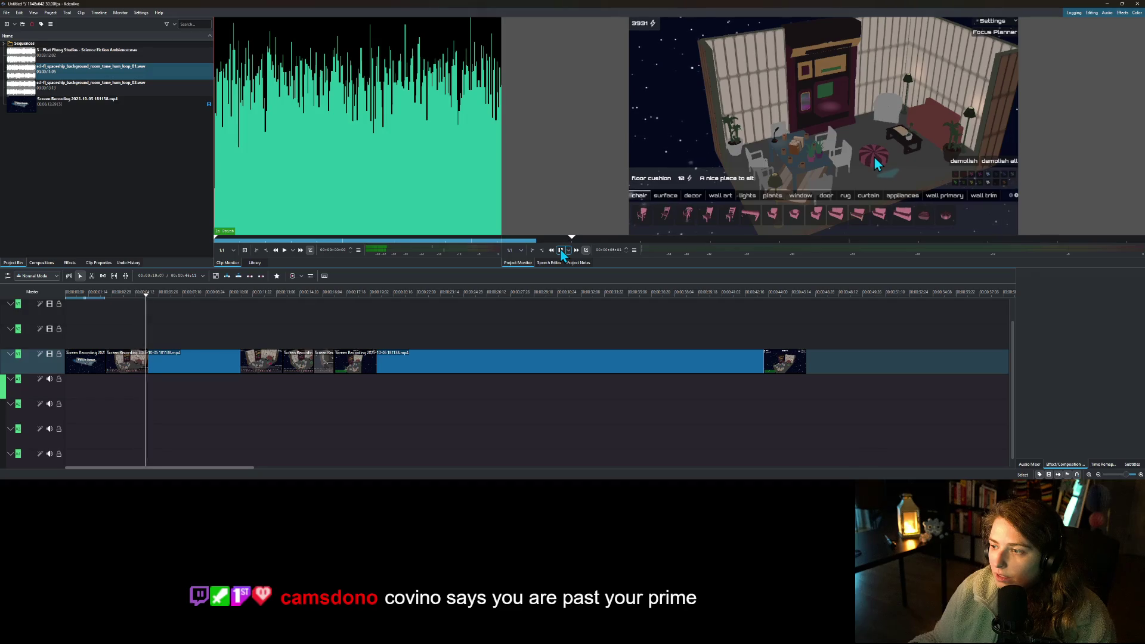
click(561, 252)
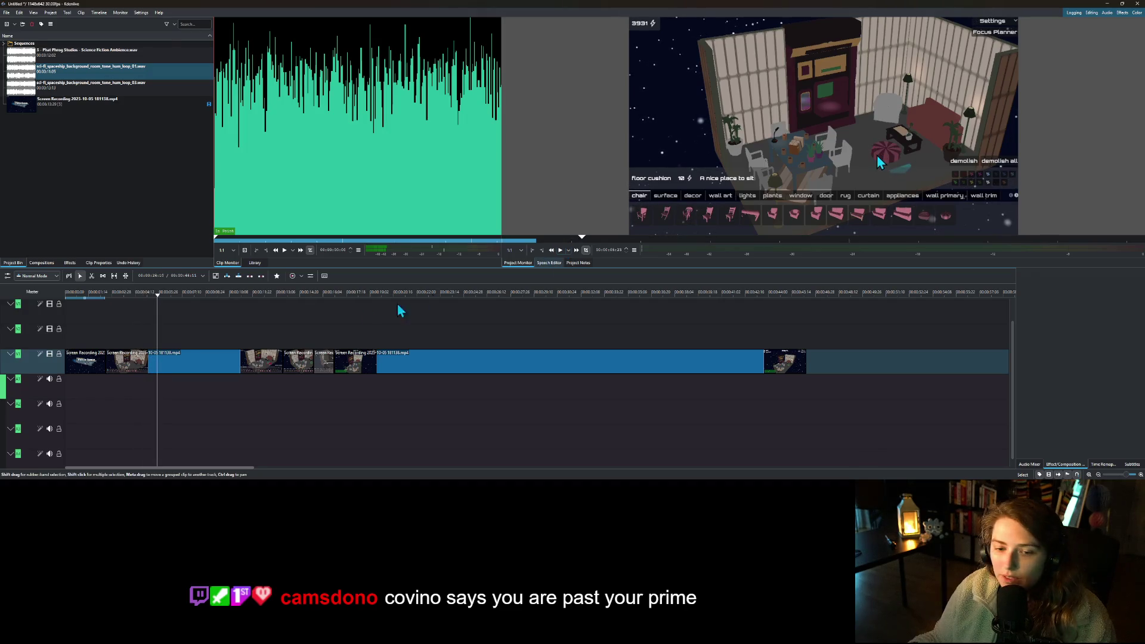
- Cut the clip at about 3 seconds and move the playhead to about 8 seconds
mouse_move(155, 305)
mouse_down()
mouse_move(123, 305)
mouse_move(139, 305)
mouse_up()
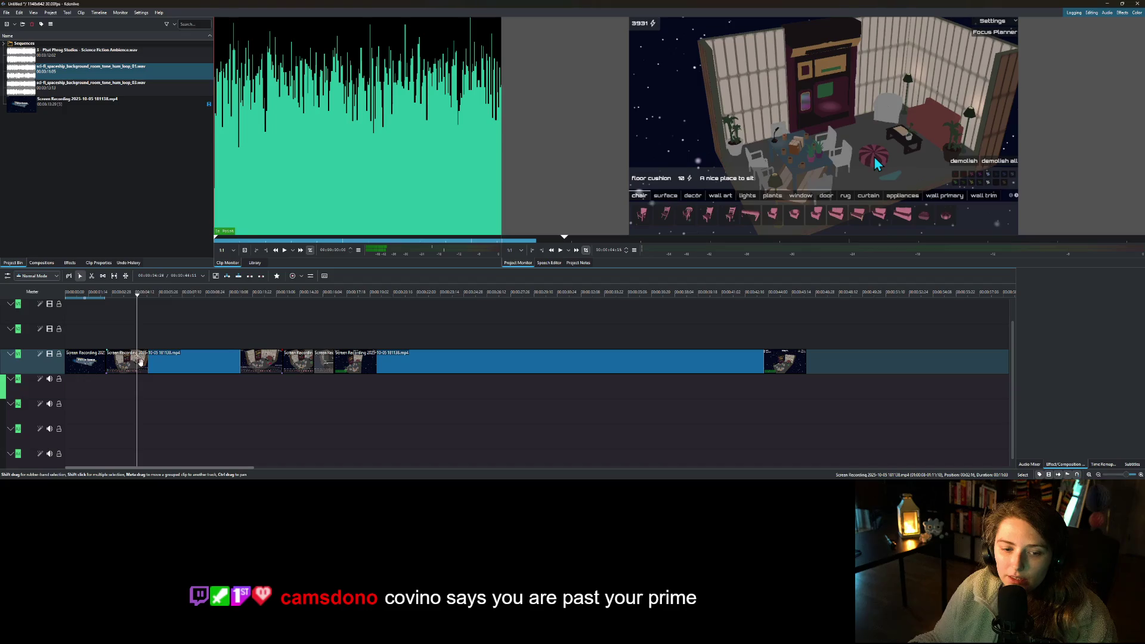
right_click(142, 361)
click(169, 349)
mouse_move(159, 299)
mouse_down()
mouse_move(214, 299)
mouse_move(192, 310)
mouse_move(209, 315)
mouse_up()
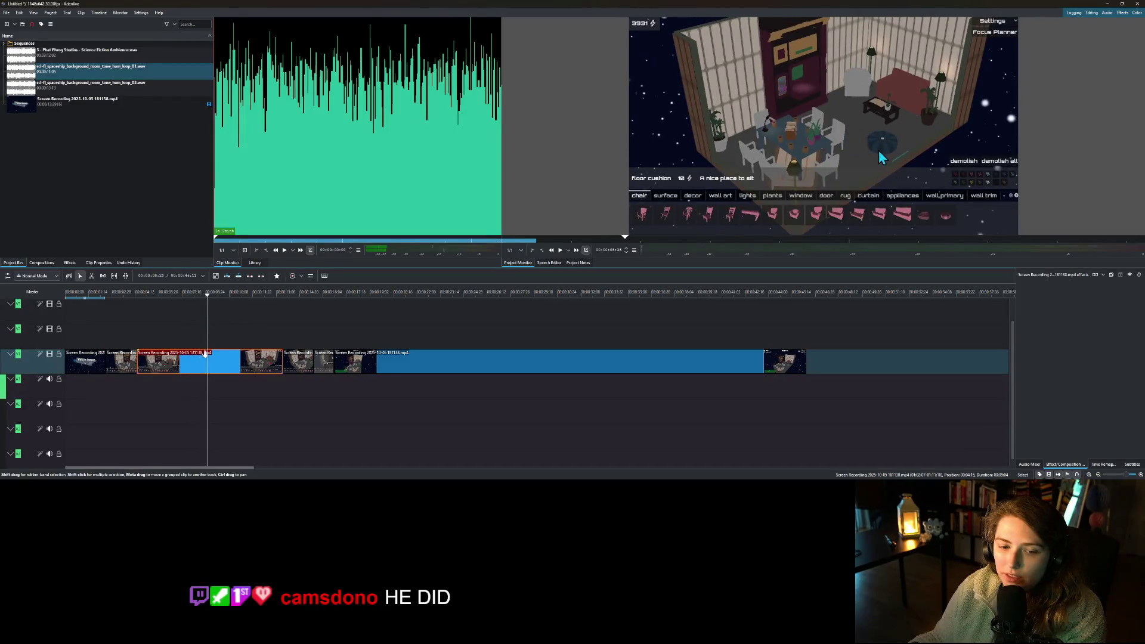
right_click(213, 354)
- Split at about 8 seconds, ripple-delete the isolated section, and replay the join
click(236, 359)
right_click(177, 363)
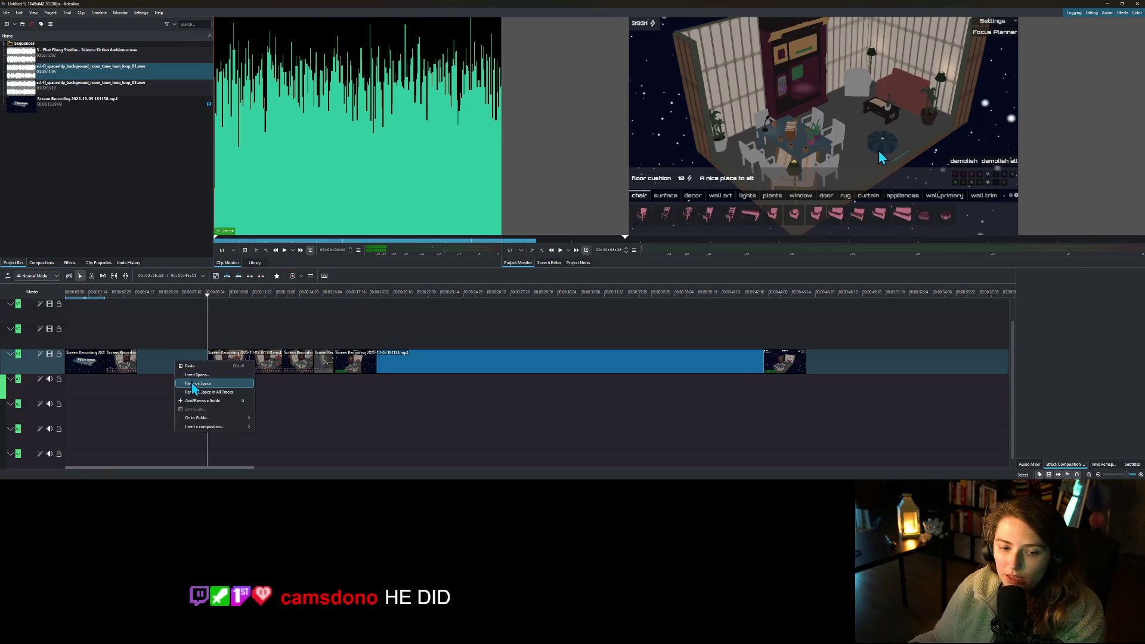
click(197, 392)
click(117, 311)
key(space)
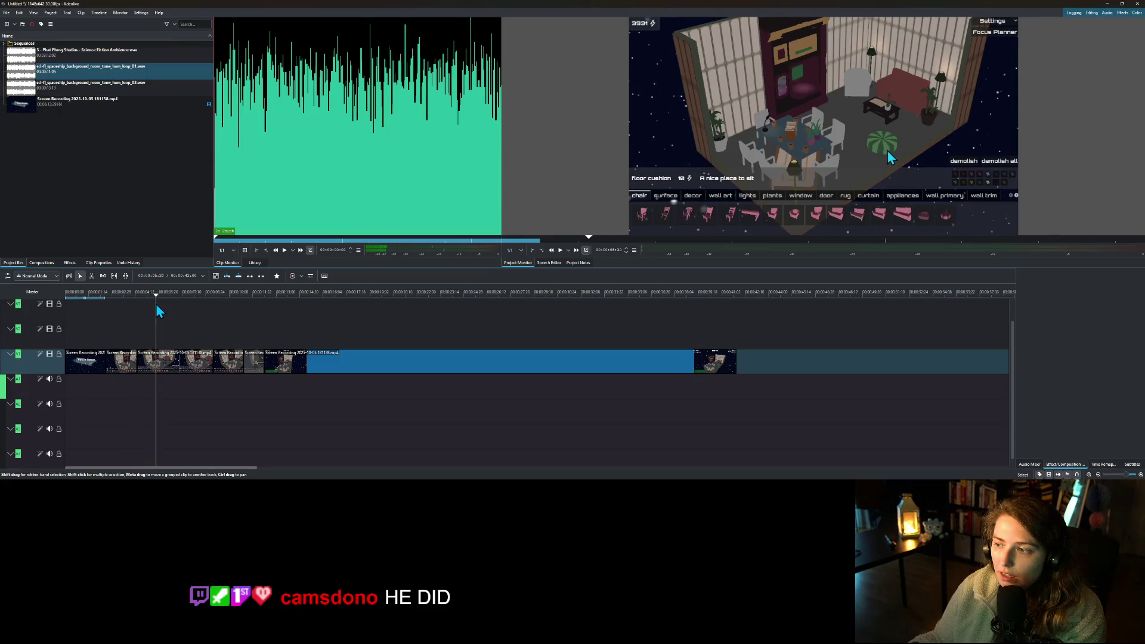
click(120, 313)
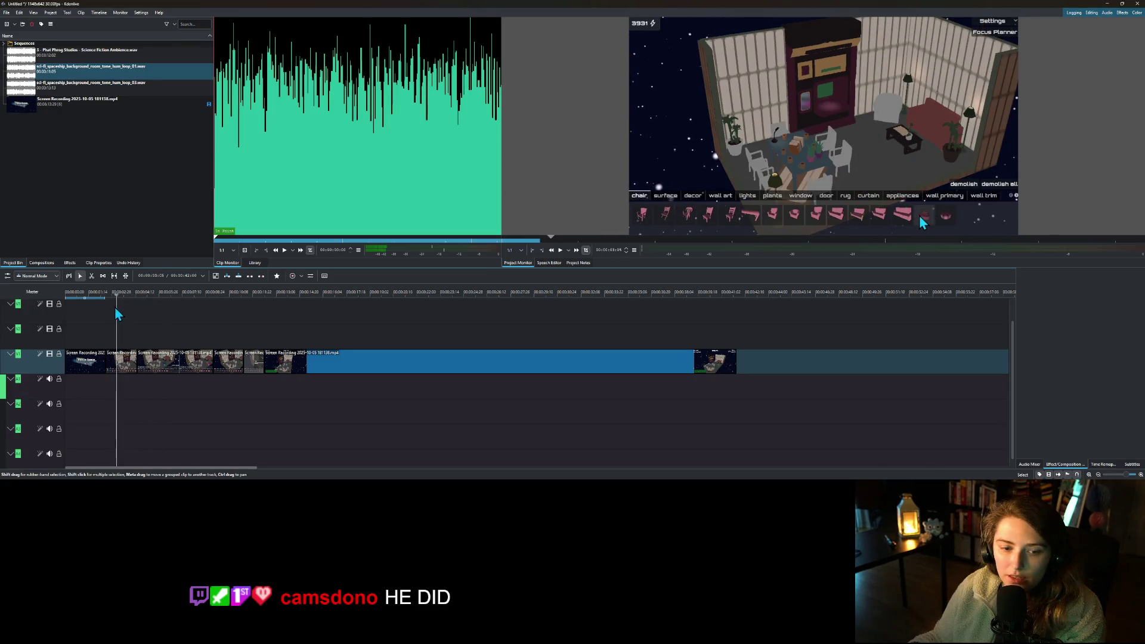
- Delete the short clip at about 2 seconds and close its gap
click(110, 314)
click(121, 361)
key(Delete)
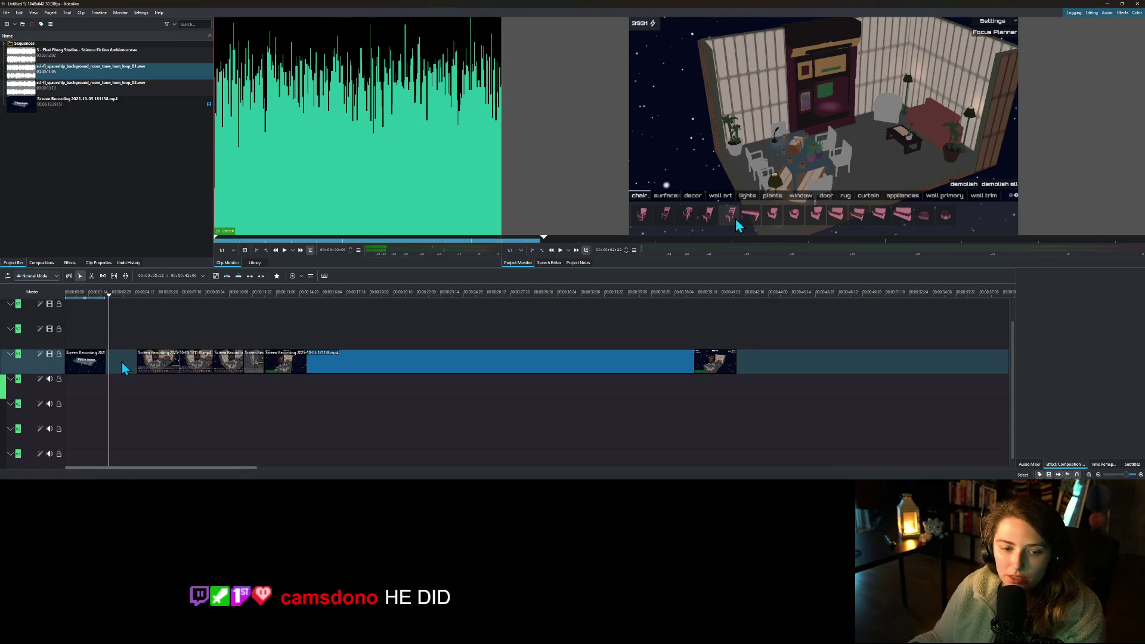
right_click(120, 364)
click(136, 385)
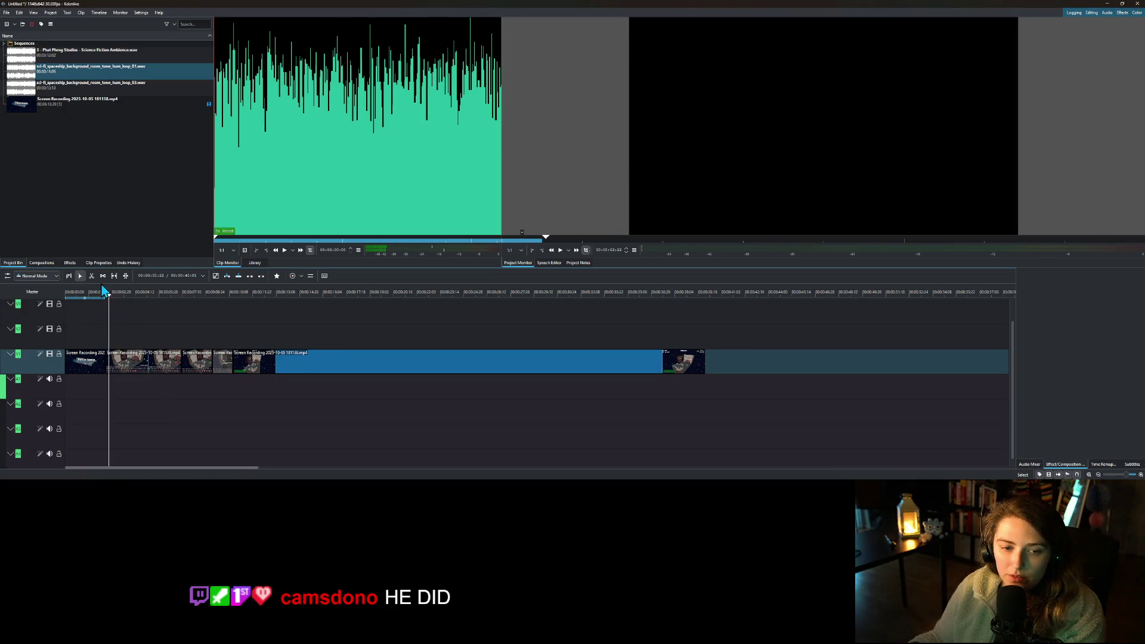
- Cut at about 4 seconds, delete the piece up to about 6 seconds, and close the gap
click(110, 297)
drag(111, 297, 136, 303)
right_click(139, 360)
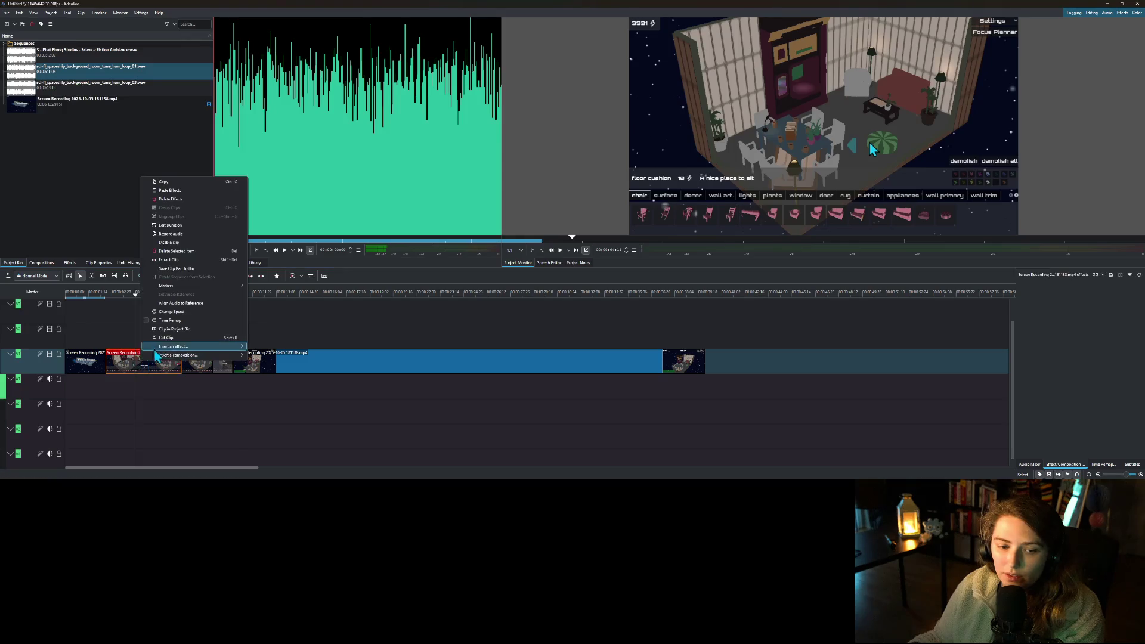
click(161, 333)
click(142, 294)
drag(144, 299, 184, 301)
key(Delete)
right_click(161, 368)
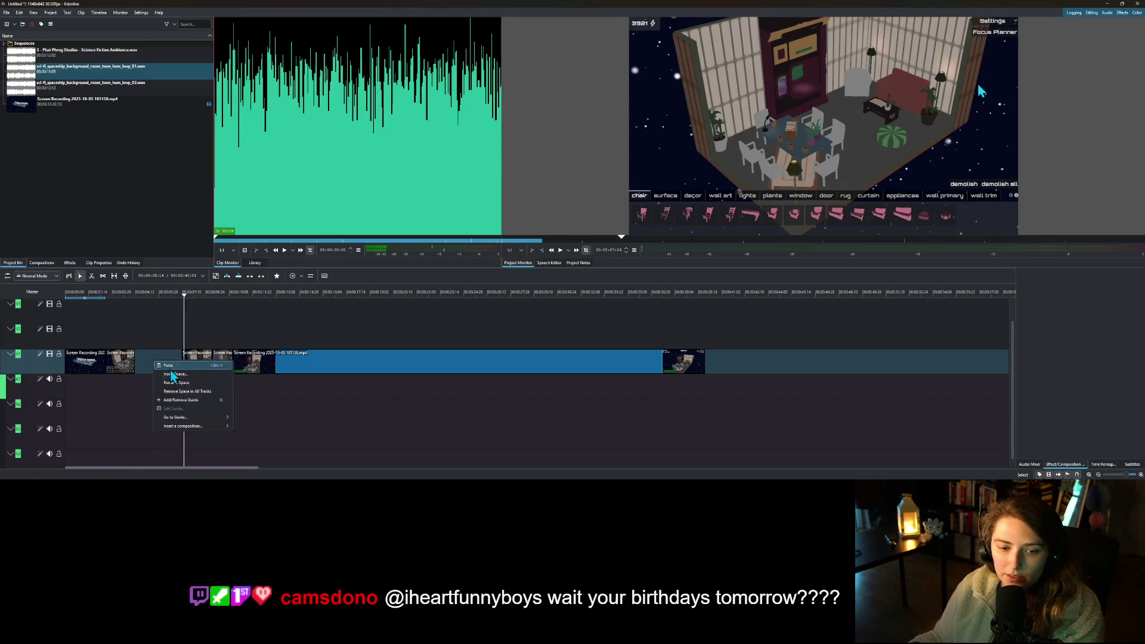
click(173, 382)
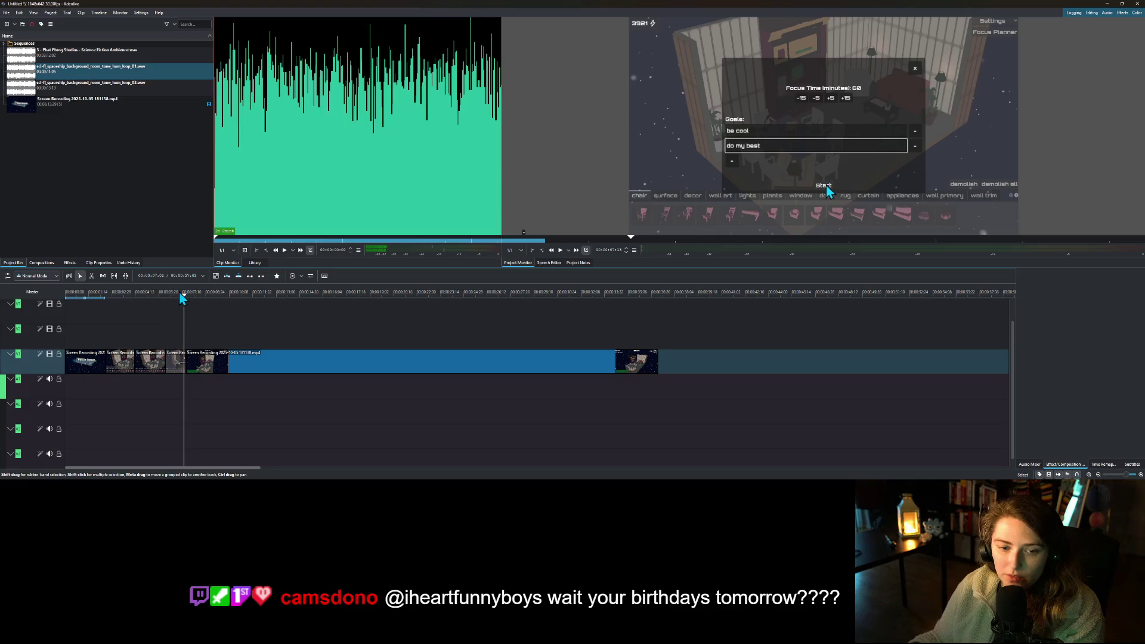
- Trim the recording clip's start to about 22 seconds, close the gap, and review the result
drag(184, 295, 105, 295)
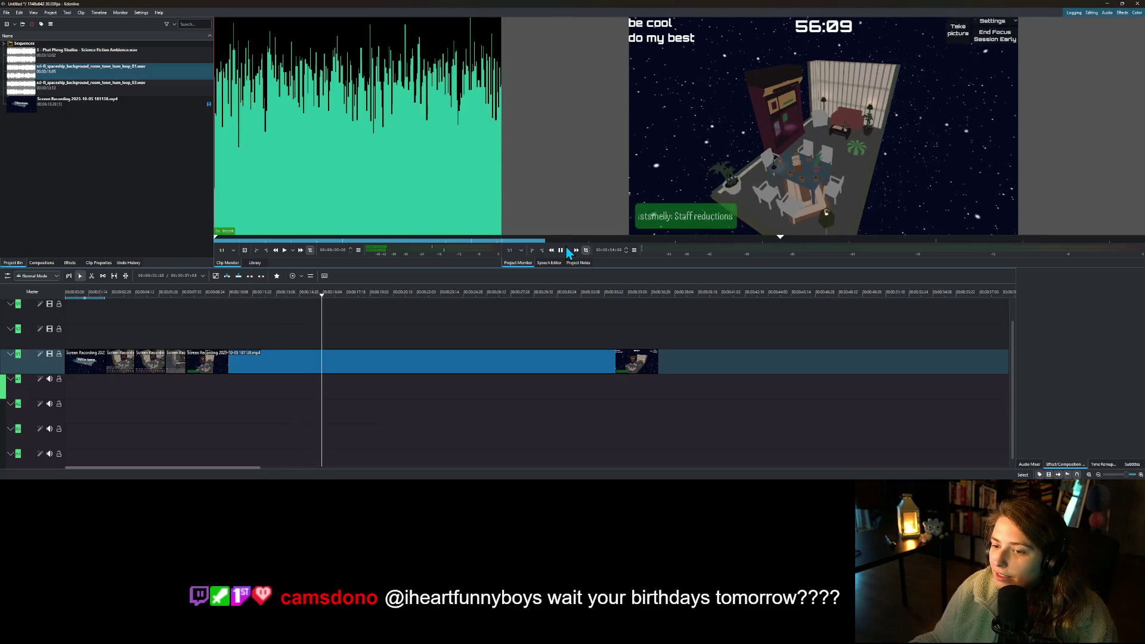
click(564, 251)
mouse_move(377, 294)
mouse_down()
mouse_move(429, 298)
mouse_move(386, 300)
mouse_up()
right_click(379, 369)
click(412, 346)
right_click(327, 365)
click(349, 386)
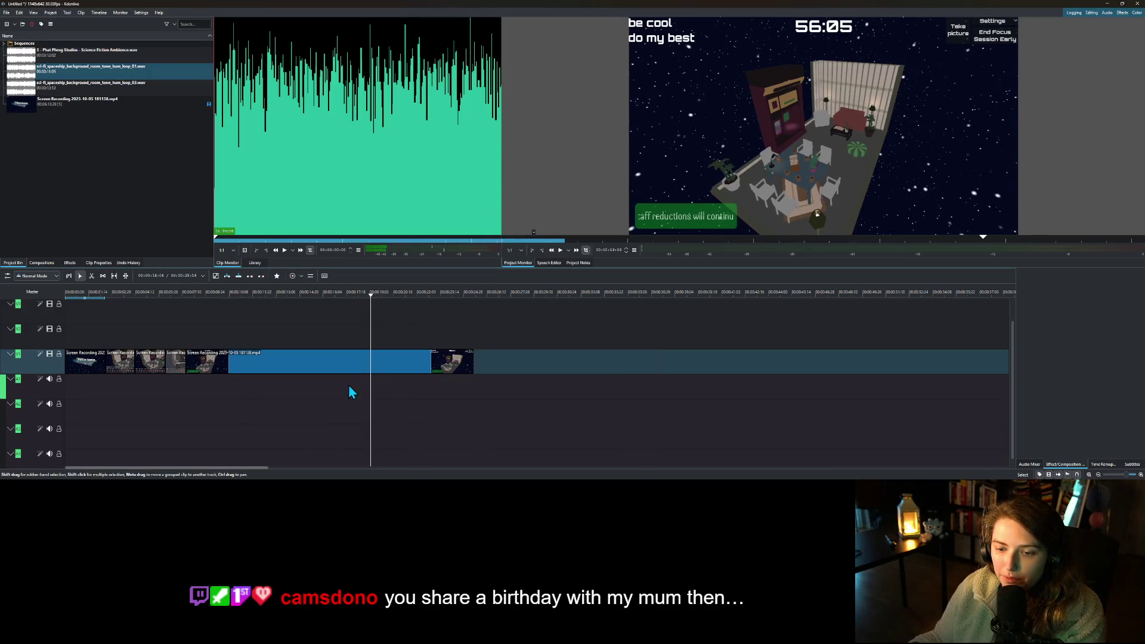
click(254, 298)
mouse_move(192, 300)
mouse_down()
mouse_move(260, 296)
mouse_move(486, 337)
mouse_up()
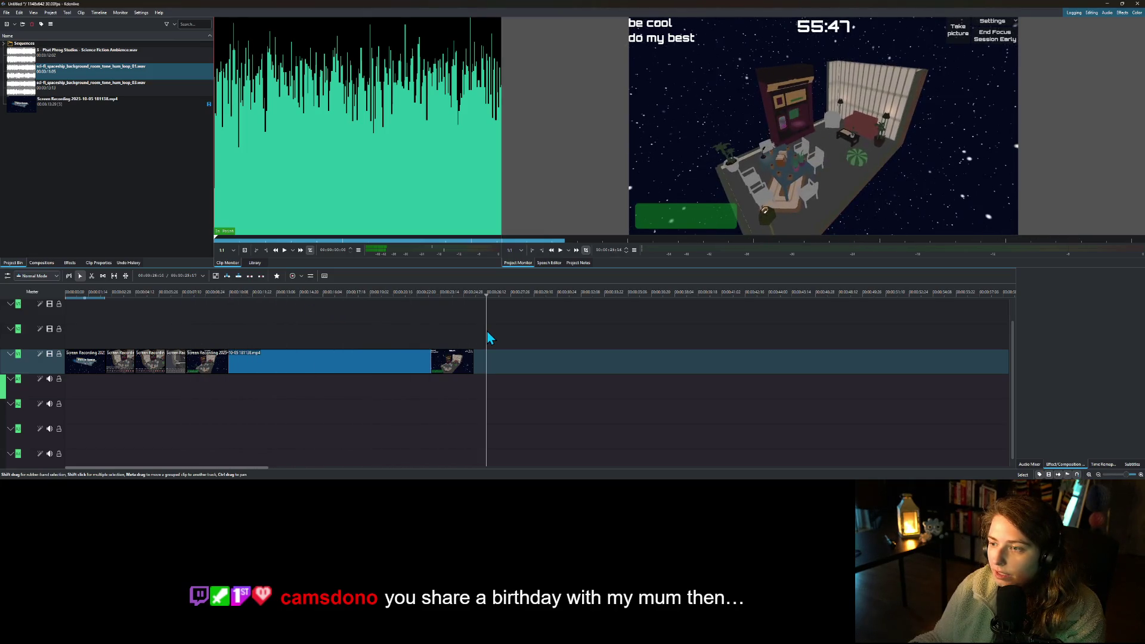
- Place Science Fiction Ambience.wav on A1 and cut it to end with the video
mouse_move(89, 51)
mouse_down()
mouse_move(59, 90)
mouse_move(113, 388)
mouse_move(125, 371)
mouse_up()
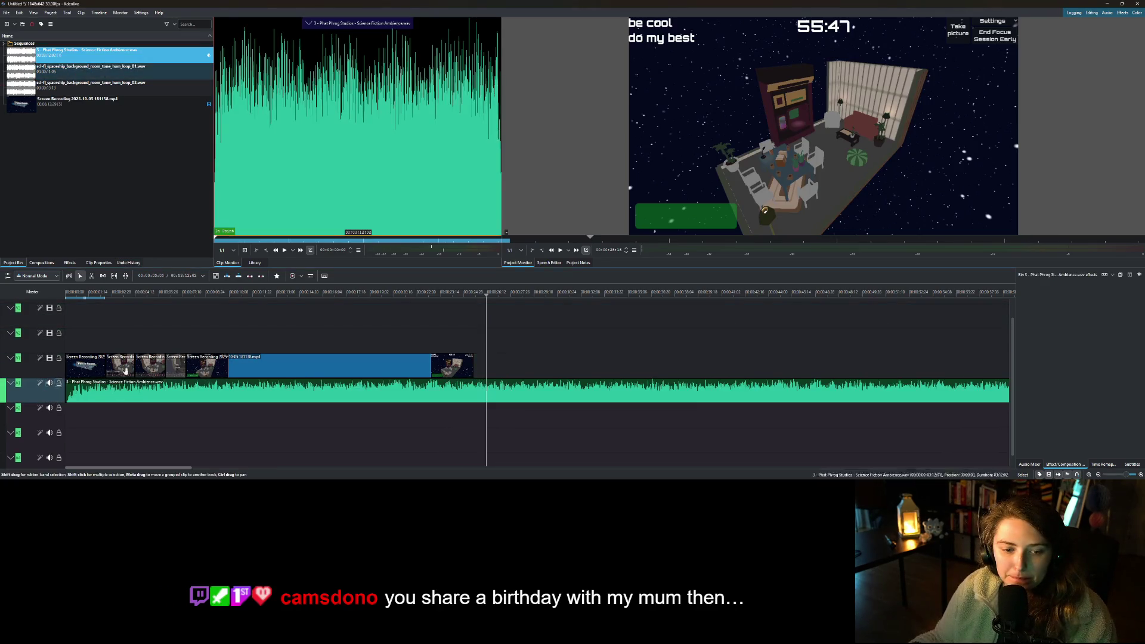
drag(100, 300, 475, 317)
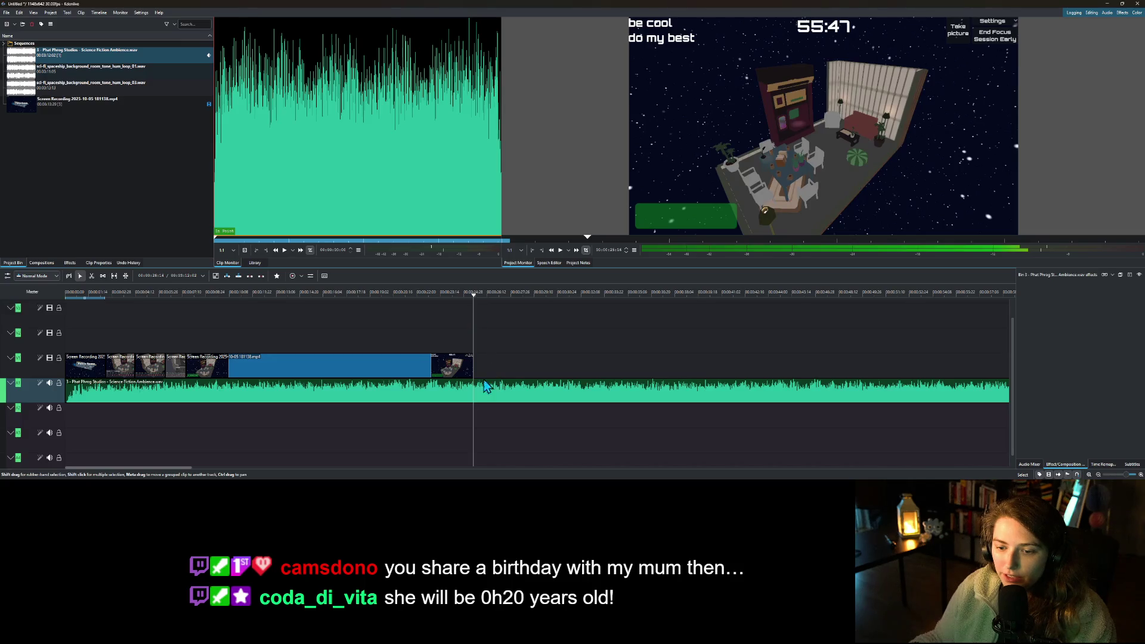
ctrl+scroll(489, 357, up, 5)
drag(287, 306, 298, 294)
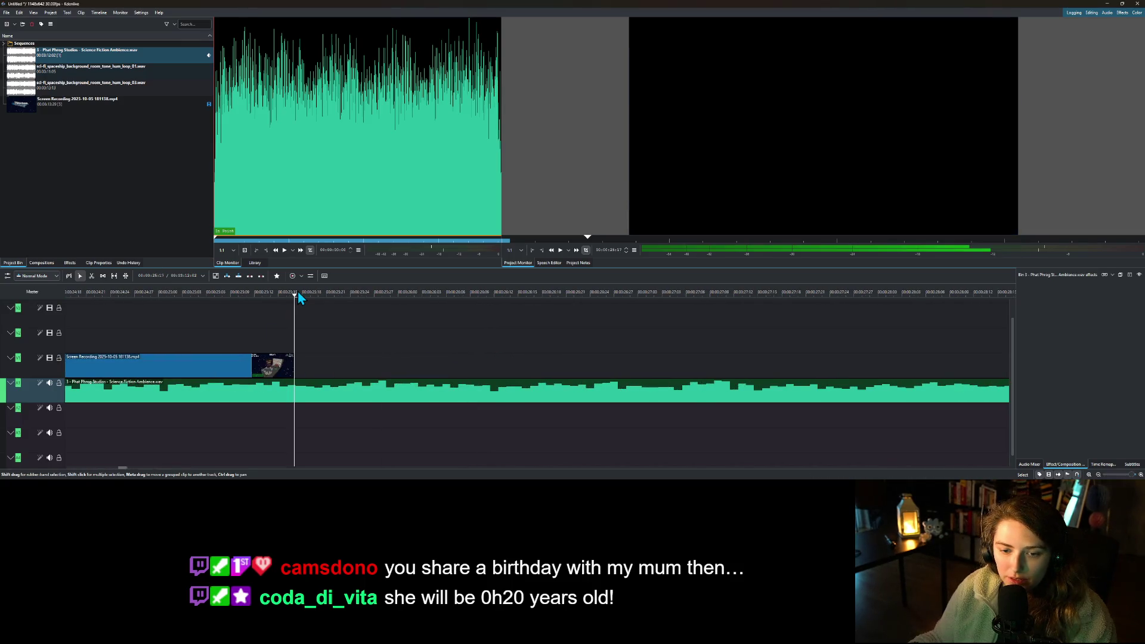
right_click(306, 386)
click(339, 364)
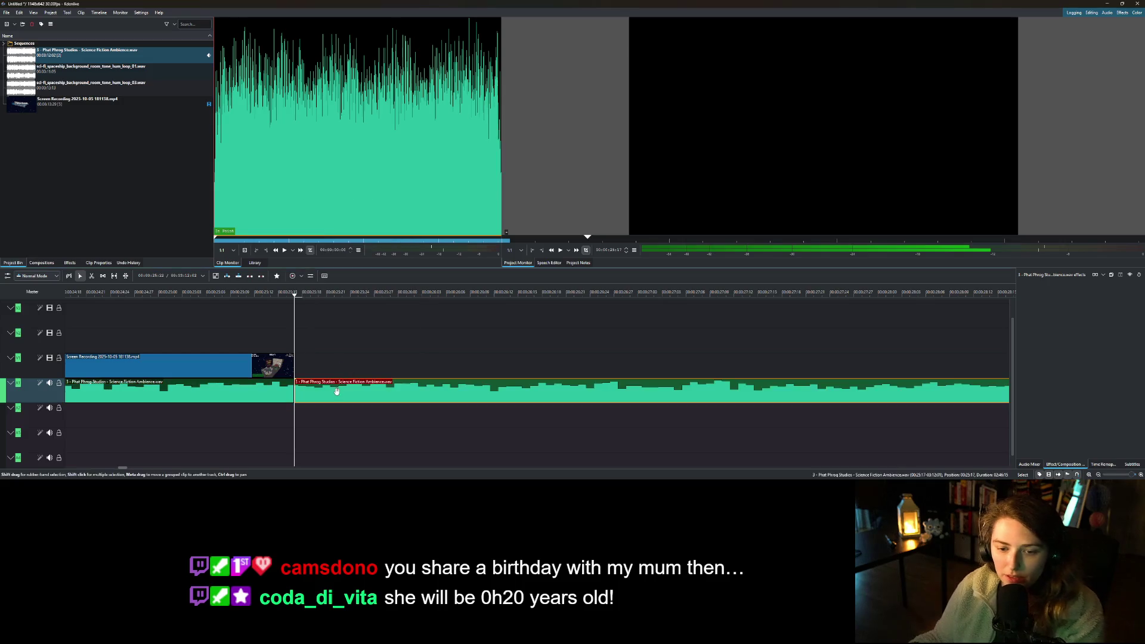
key(Delete)
- Add the spaceship room-tone hum loop 01 to the second audio track
ctrl+scroll(338, 391, down, 7)
ctrl+scroll(316, 392, up, 3)
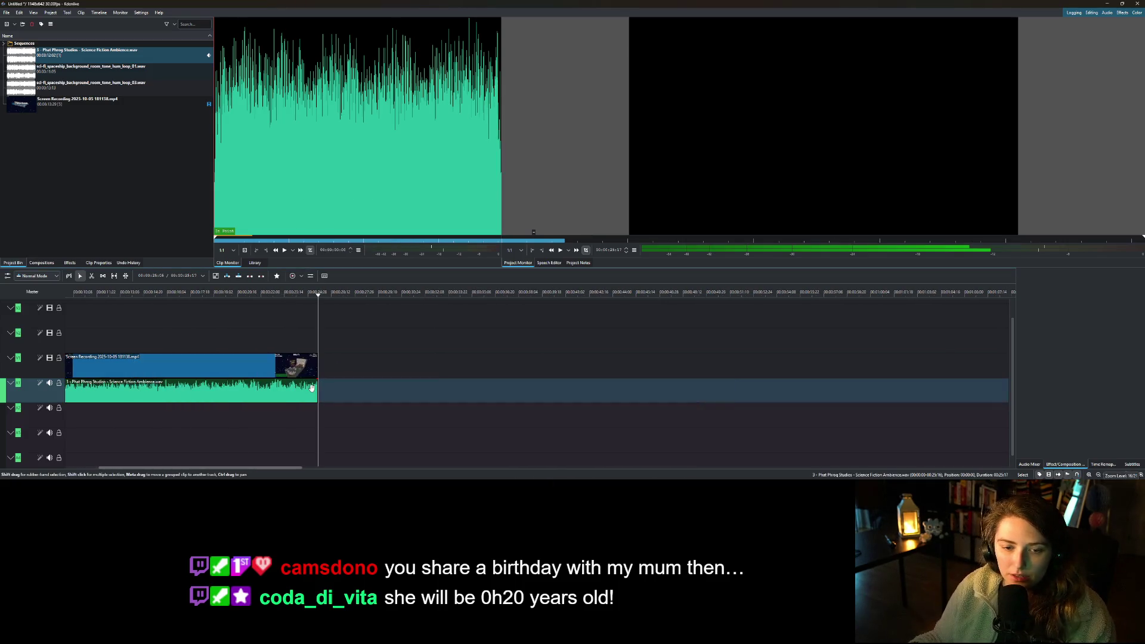
ctrl+scroll(313, 389, up, 1)
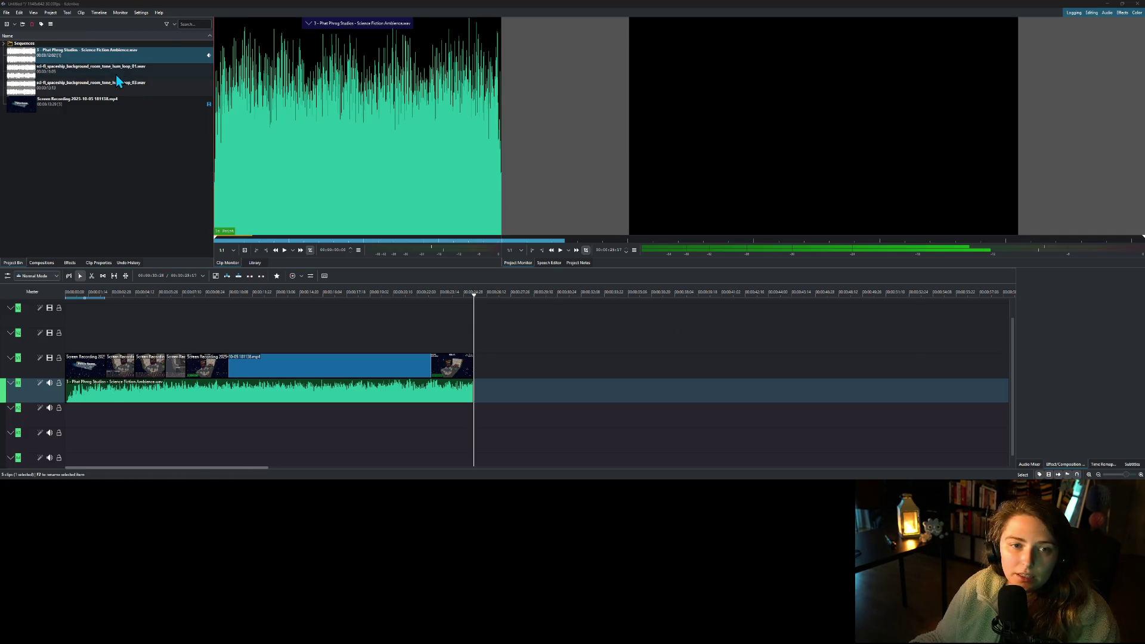
mouse_move(120, 71)
mouse_down()
mouse_move(78, 453)
mouse_move(65, 401)
mouse_up()
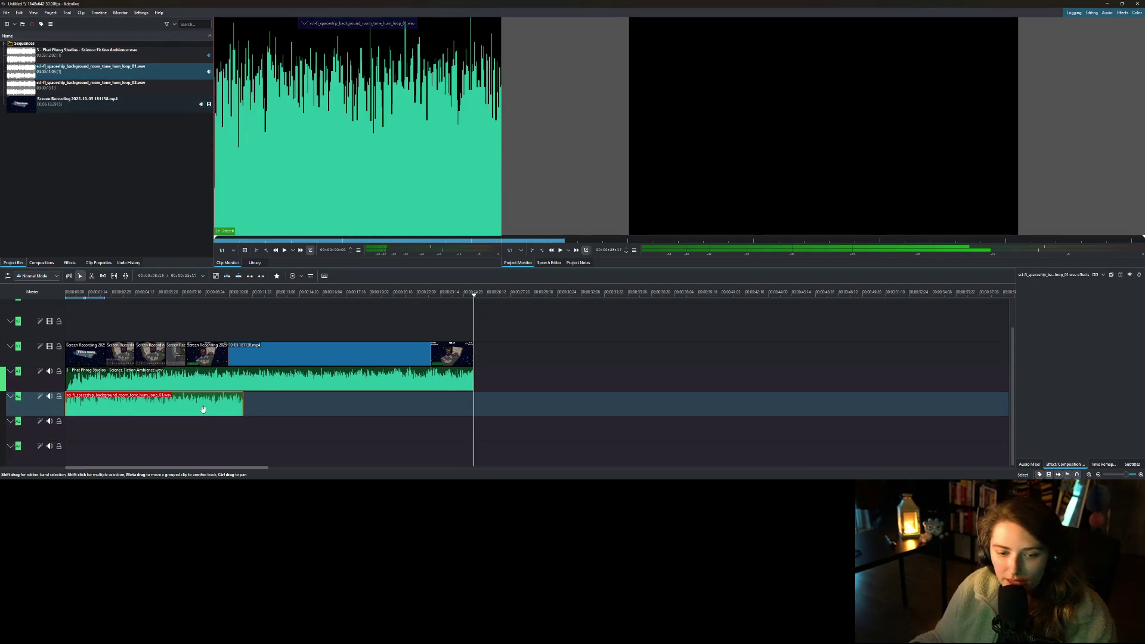
- Lay two more copies of the hum loop end to end on A2
key(ctrl+v)
drag(310, 410, 250, 410)
click(449, 409)
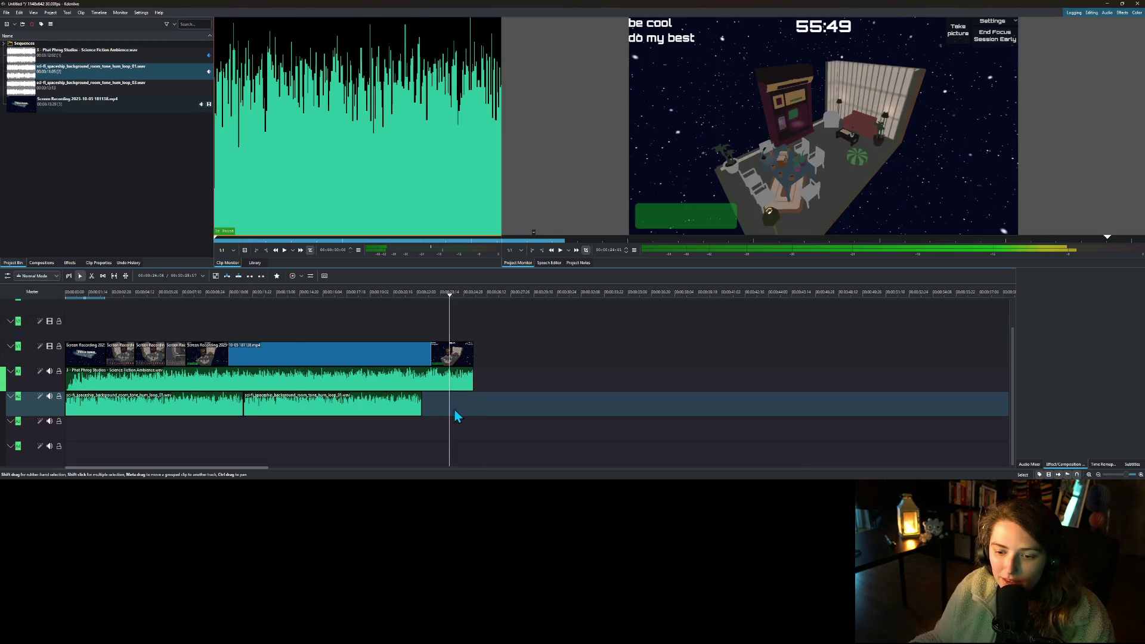
click(508, 413)
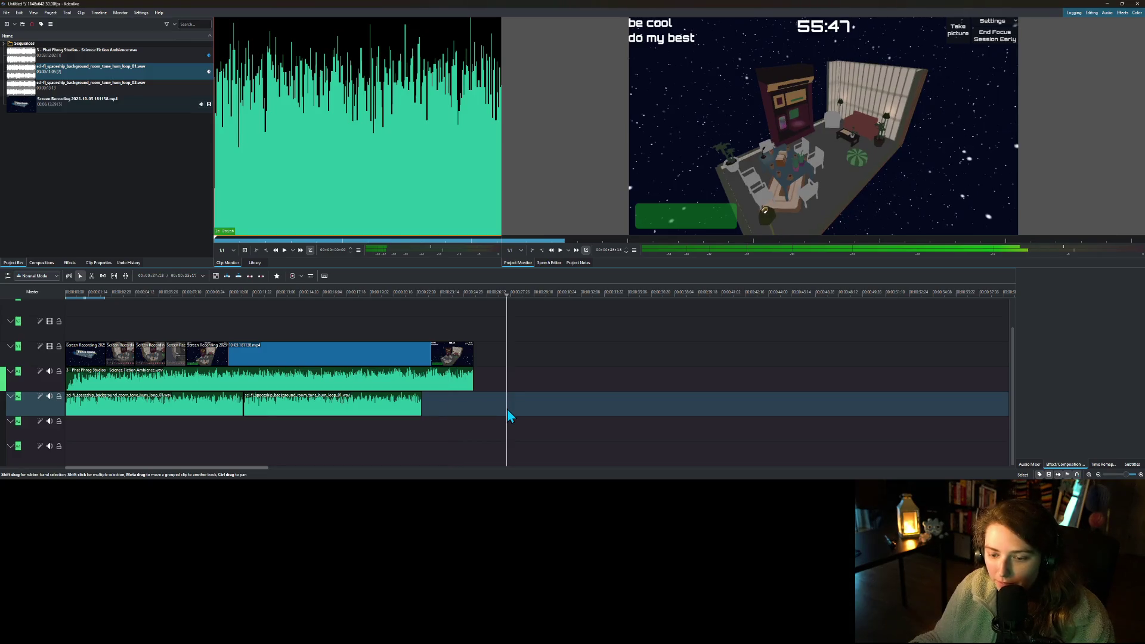
key(ctrl+v)
drag(509, 411, 425, 411)
click(474, 296)
- Cut the last loop copy at the video's end and delete the excess
drag(473, 295, 476, 298)
key(Left)
key(Left)
key(Left)
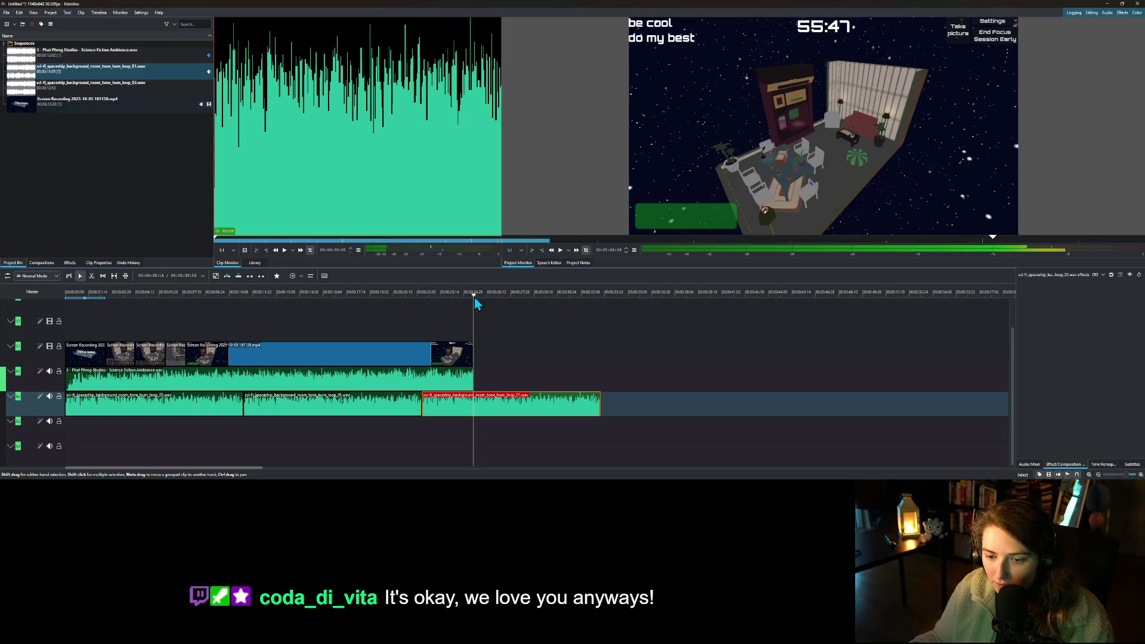
scroll(494, 381, up, 4)
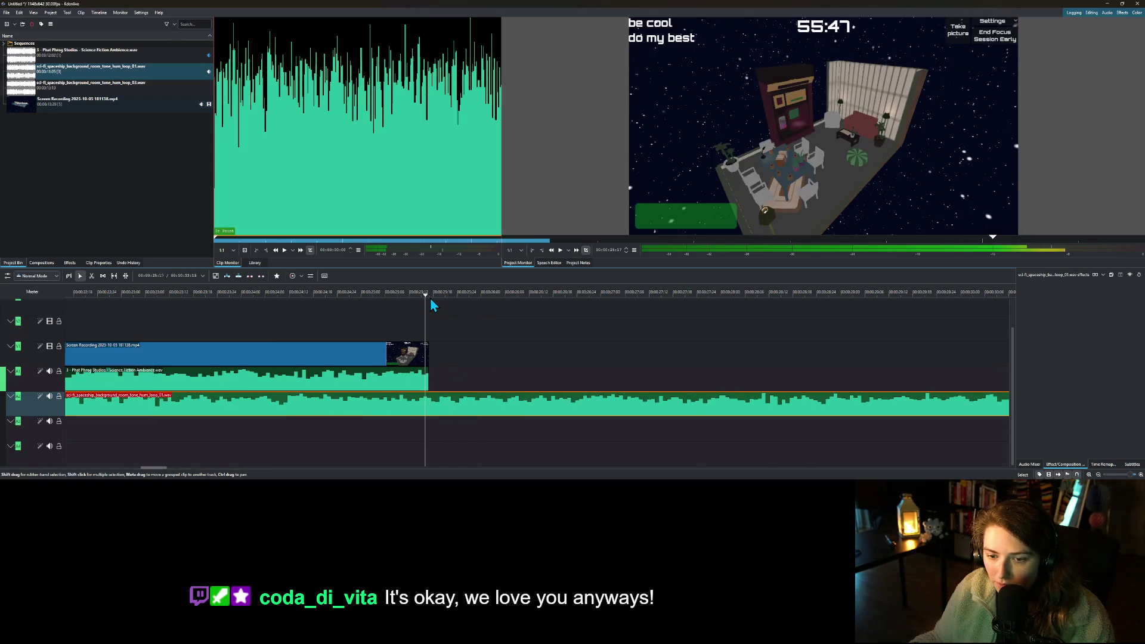
click(433, 306)
right_click(445, 411)
click(473, 377)
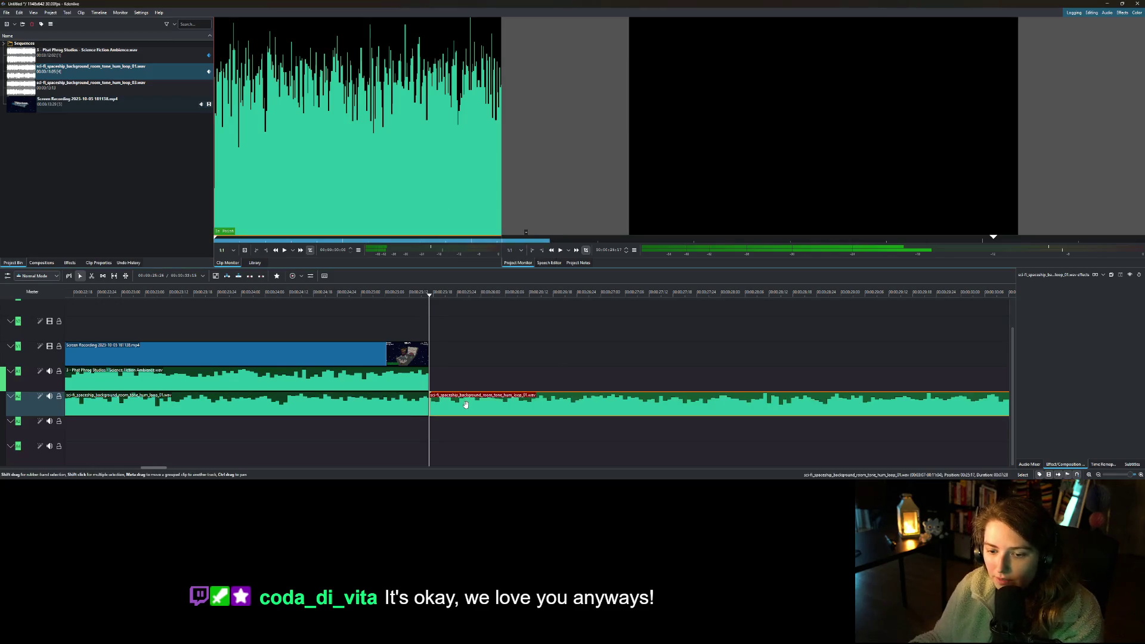
key(Delete)
scroll(460, 397, down, 5)
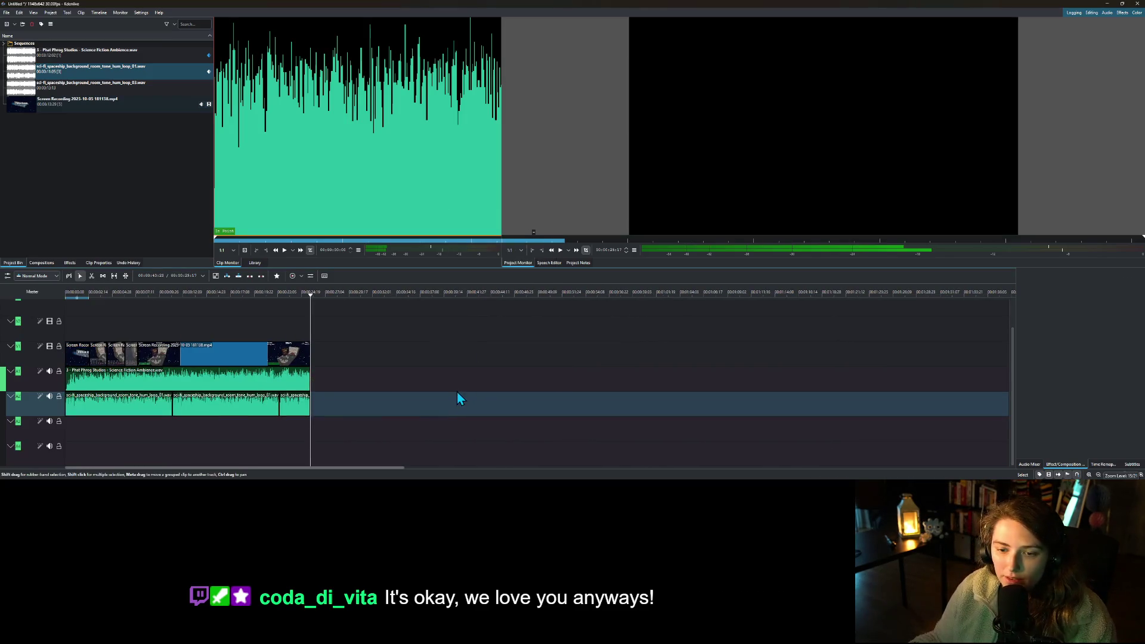
drag(201, 296, 57, 302)
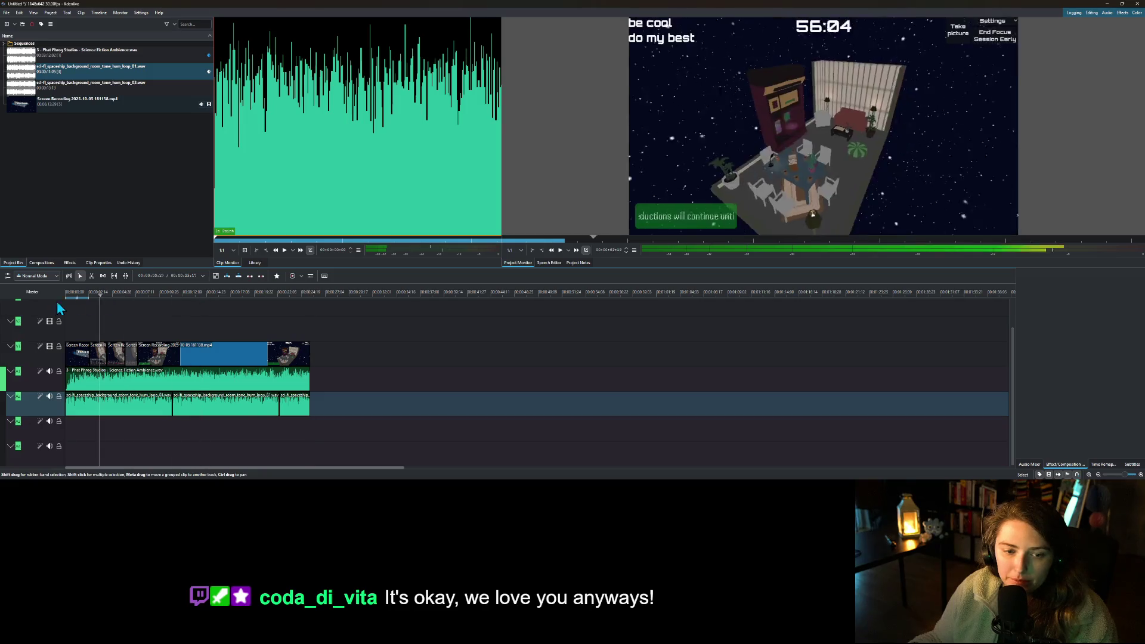
click(562, 252)
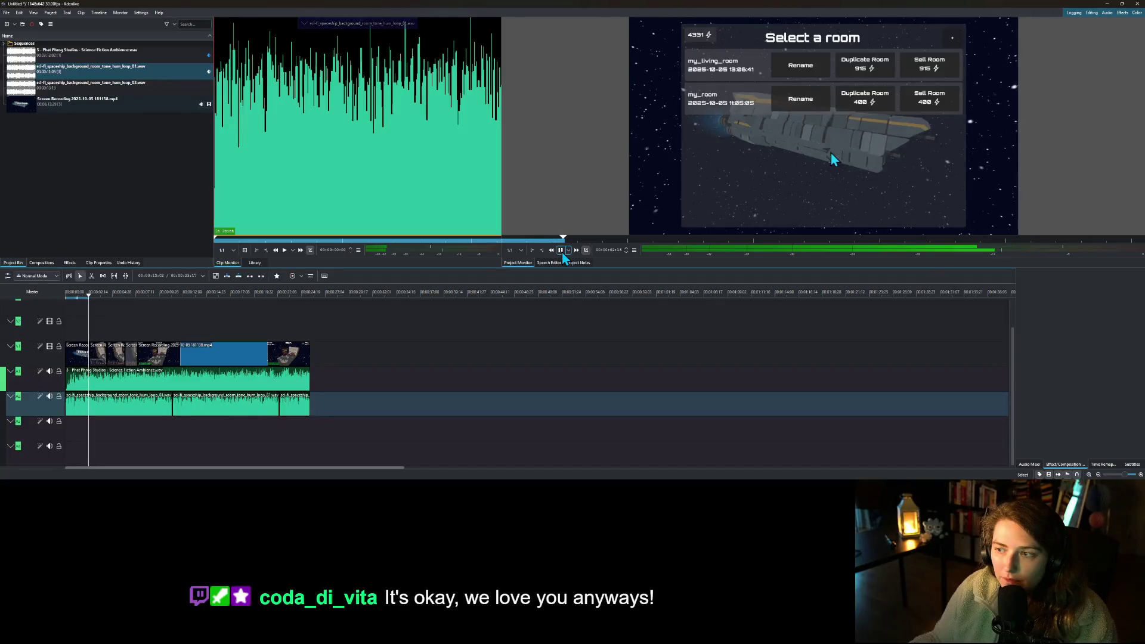
click(562, 251)
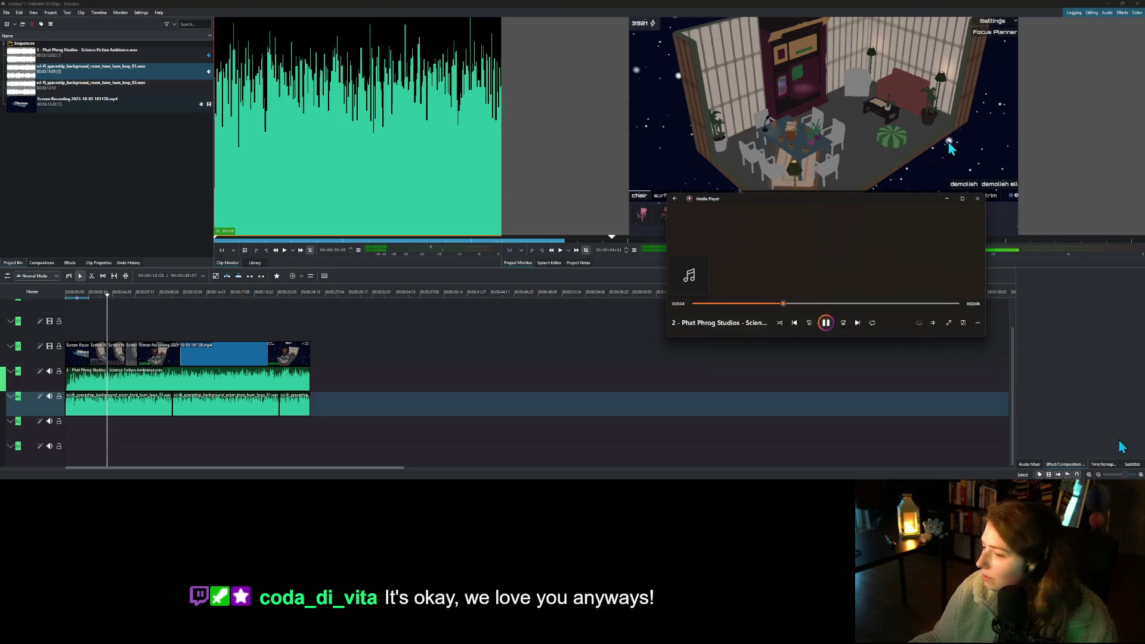
- Play back the end of the sequence in the Project Monitor to check the video and audio fade-outs
click(948, 199)
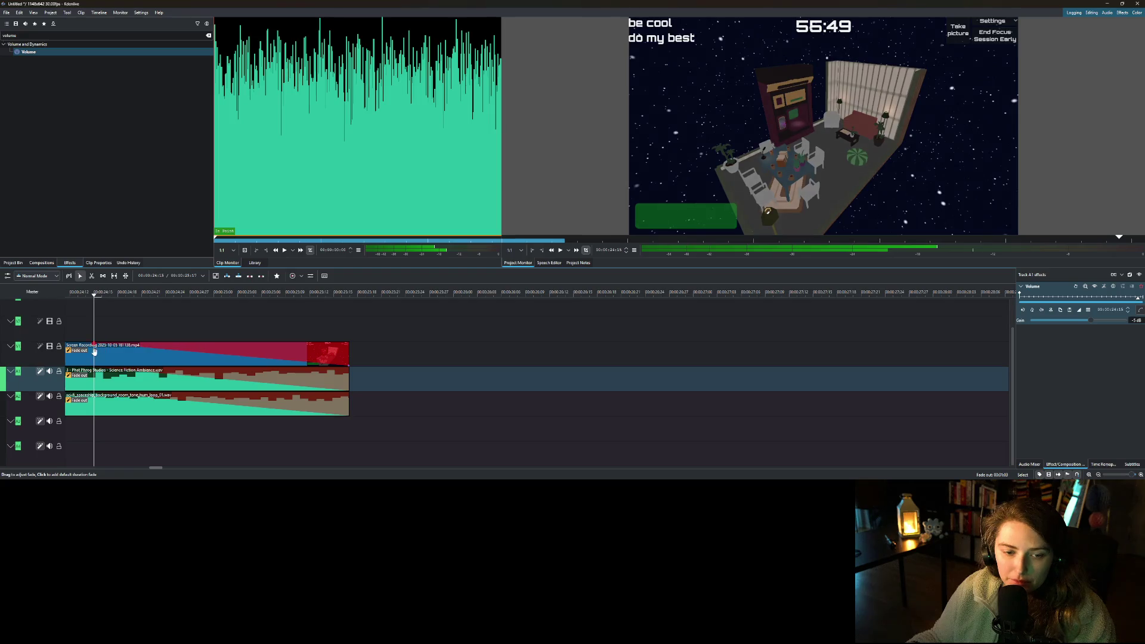
scroll(154, 381, down, 2)
click(84, 294)
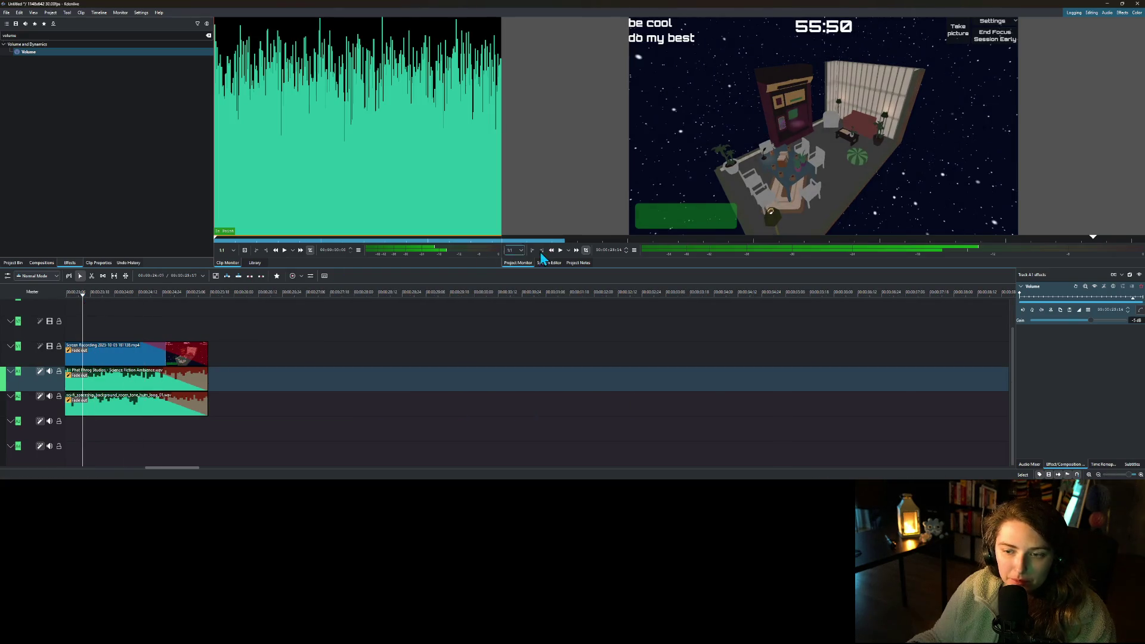
click(560, 252)
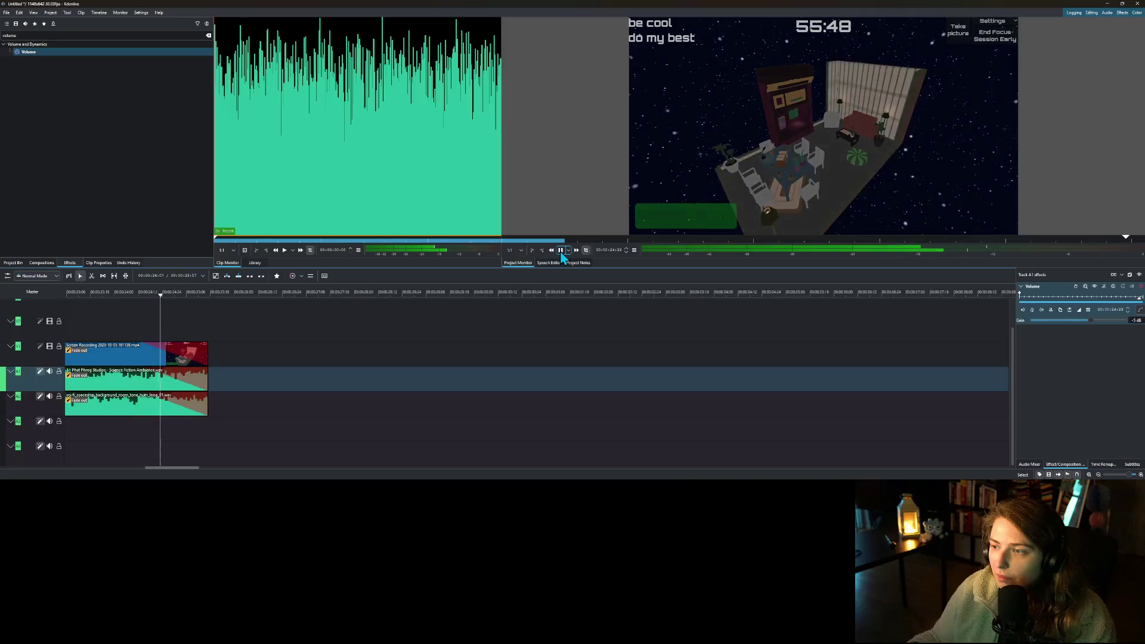
ctrl+scroll(235, 431, down, 5)
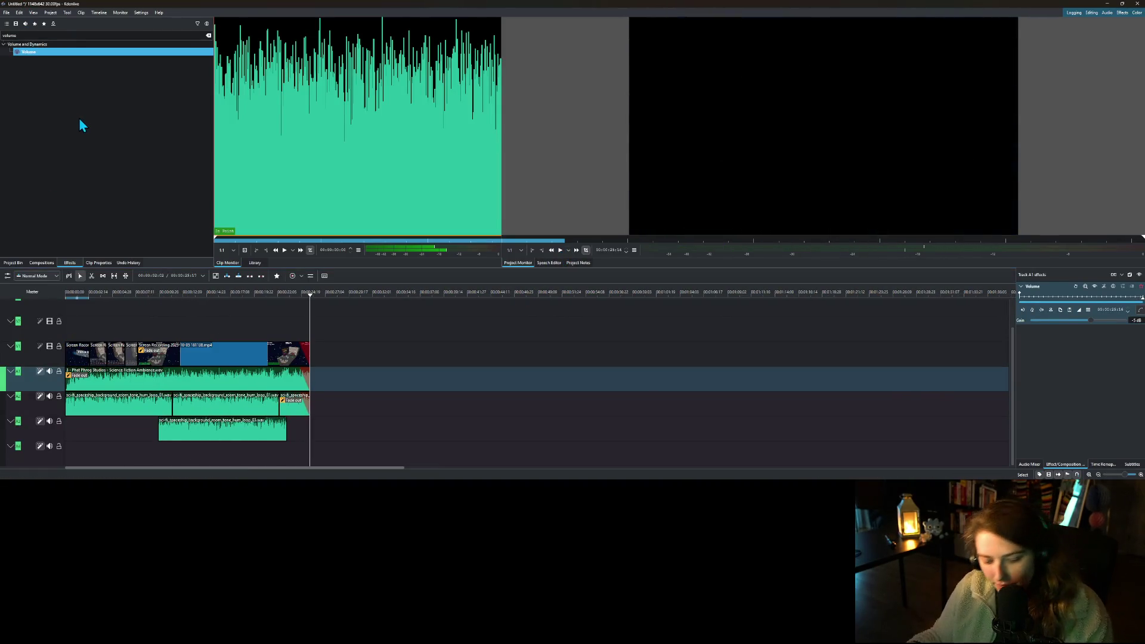
key(ctrl+s)
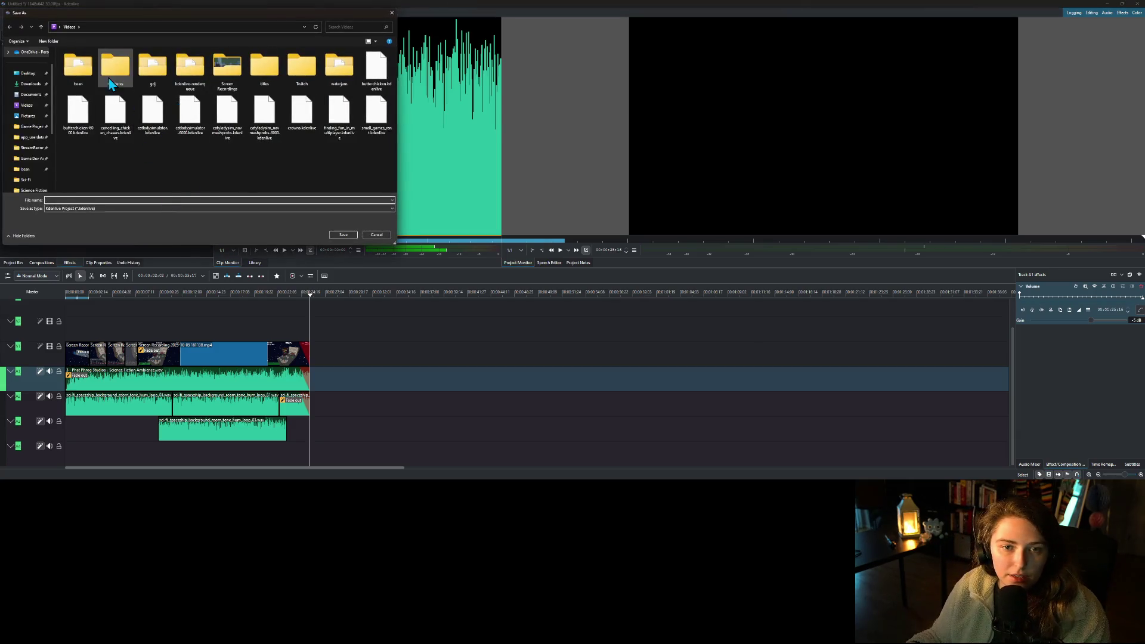
- Save the project file under the name focus_space_sunday.kdenlive in the Videos folder
text(focus_space_sunday)
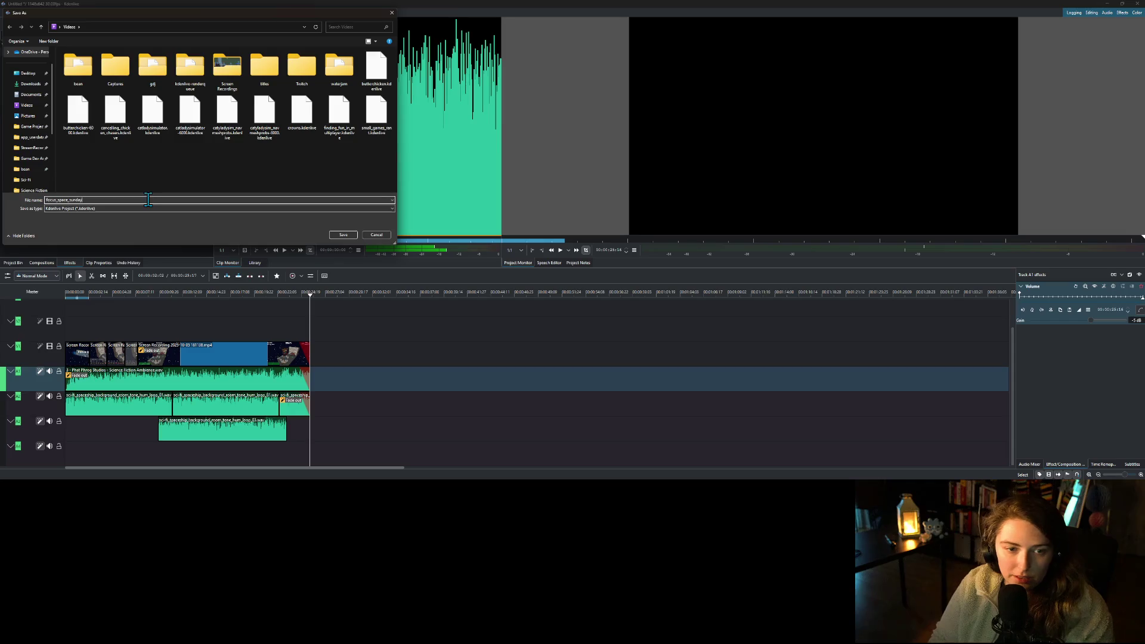
key(Return)
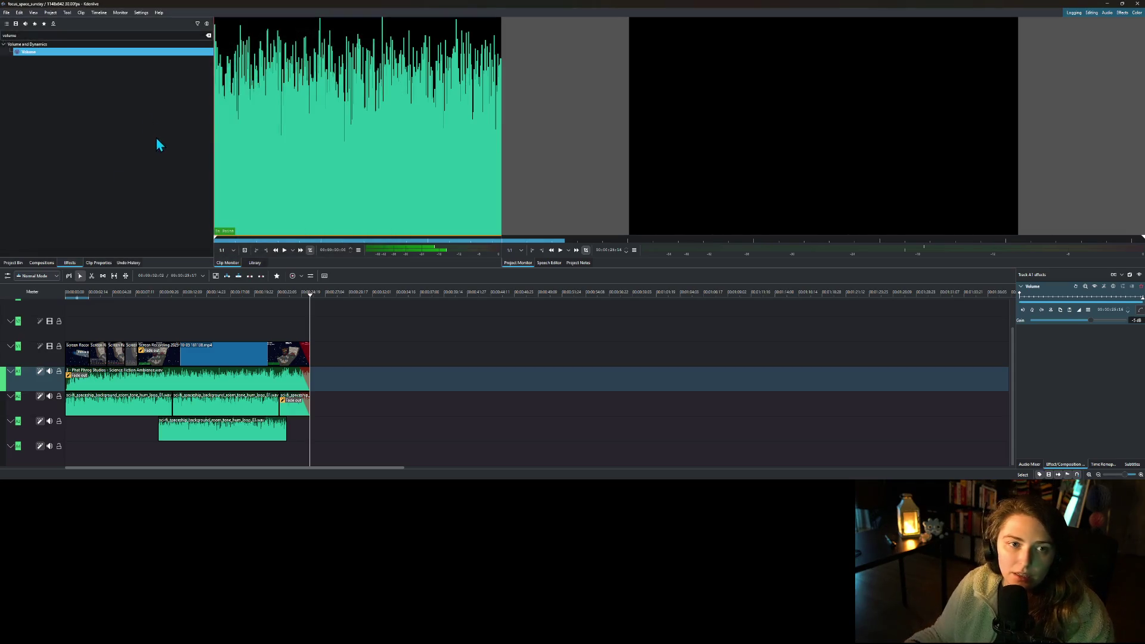
click(5, 12)
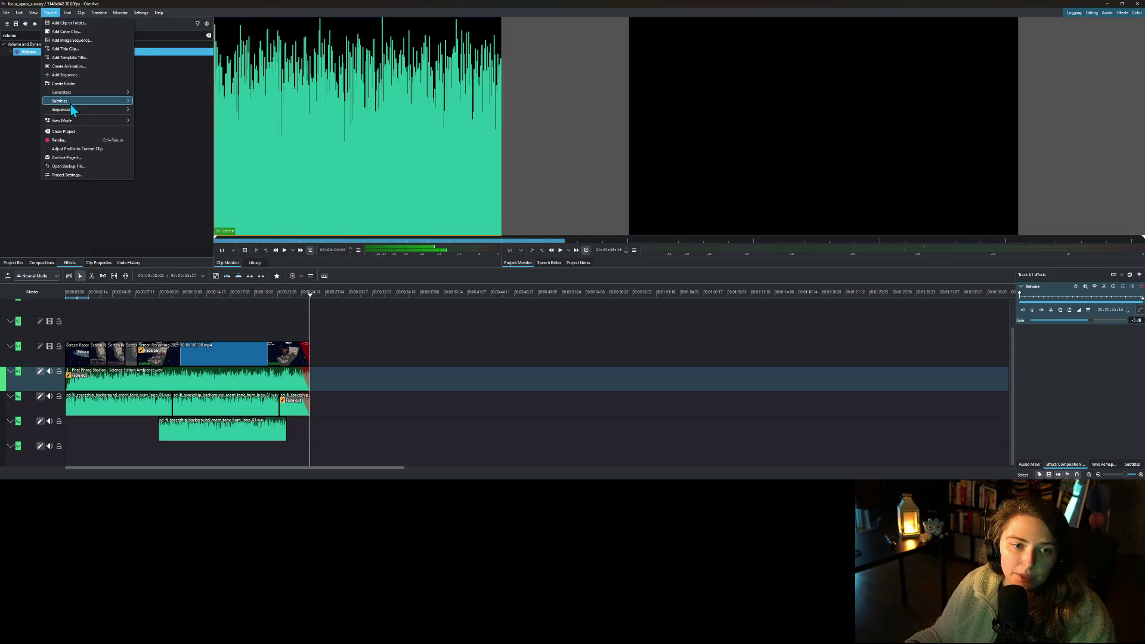
- Render focus_space_sunday.mp4 with the MP4-H264/AAC preset and switch to Firefox while it renders
click(75, 144)
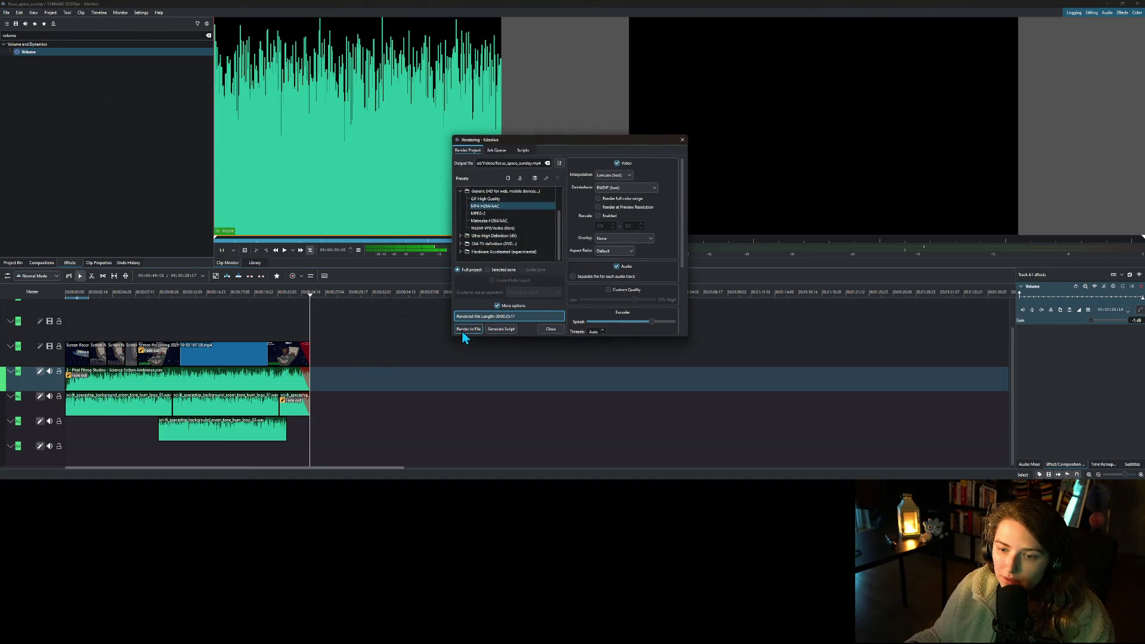
click(468, 329)
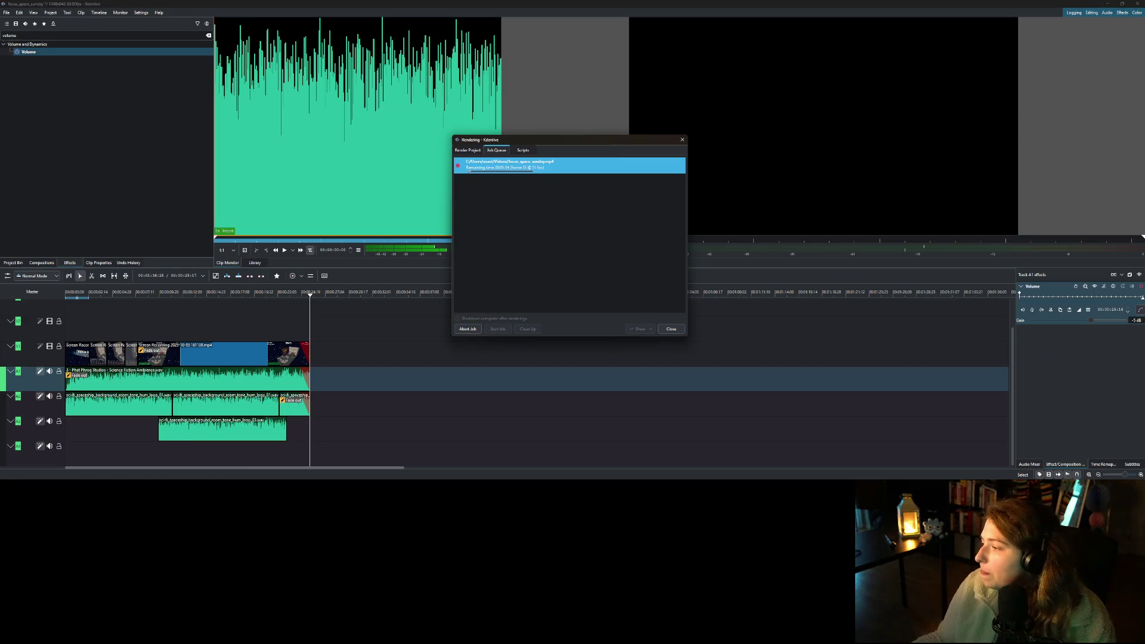
key(alt+Tab)
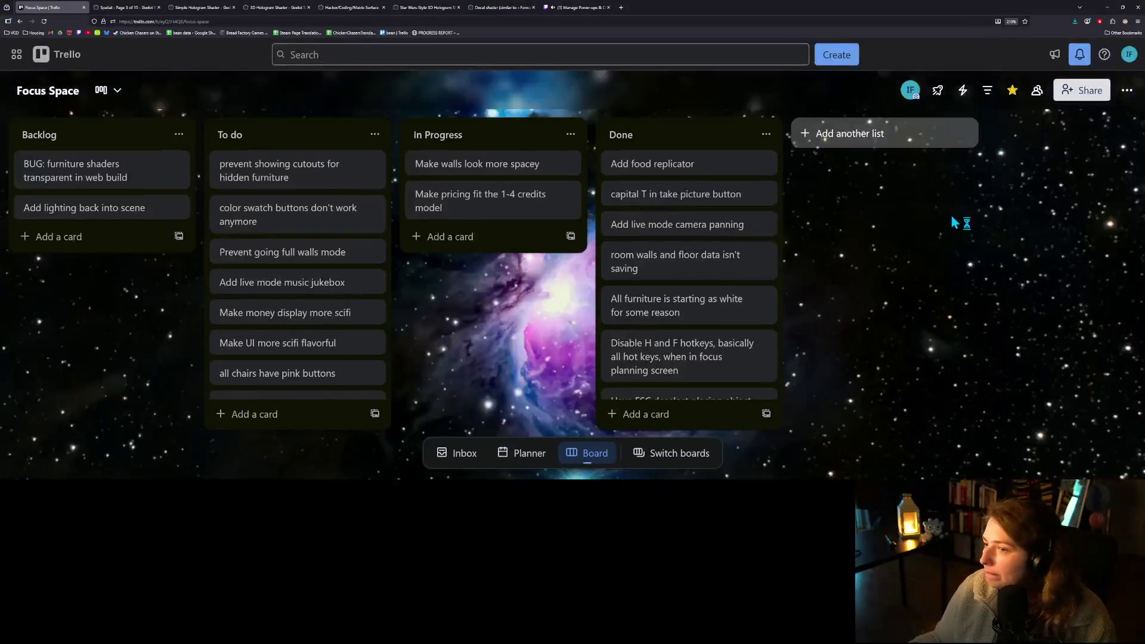
- Open Bluesky from its bookmark in a new Firefox tab and start an empty new post
click(621, 8)
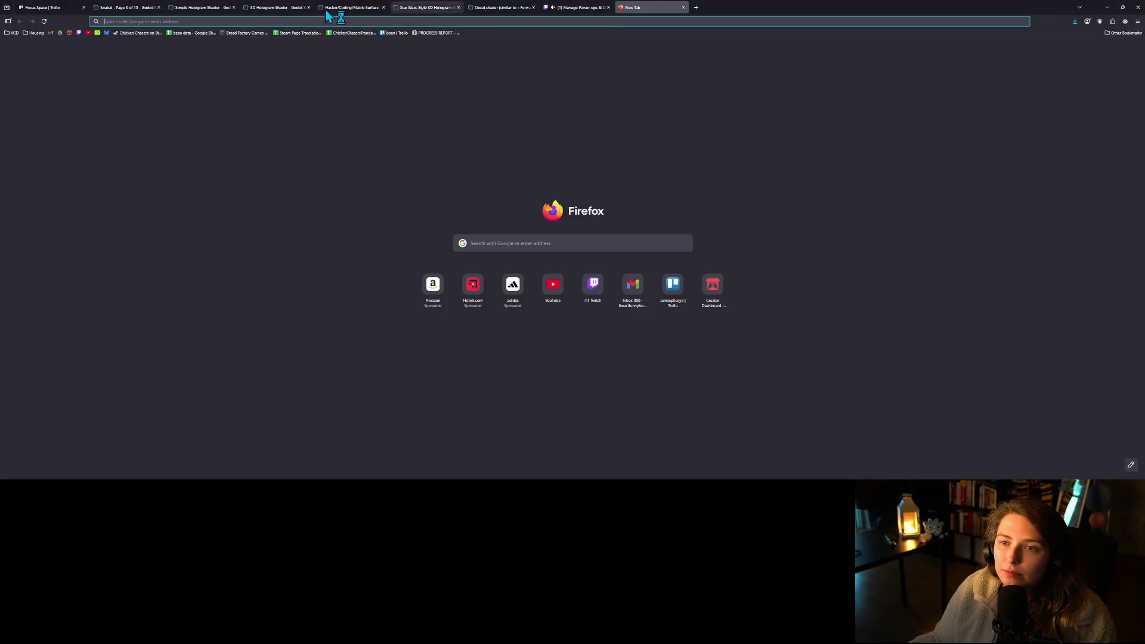
click(105, 34)
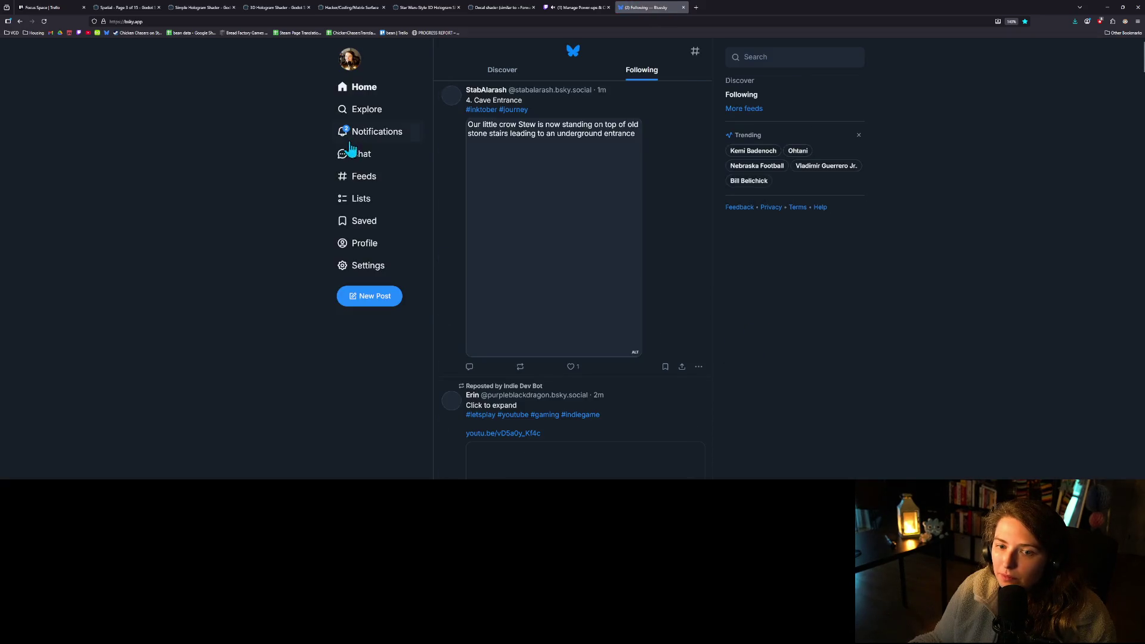
click(377, 297)
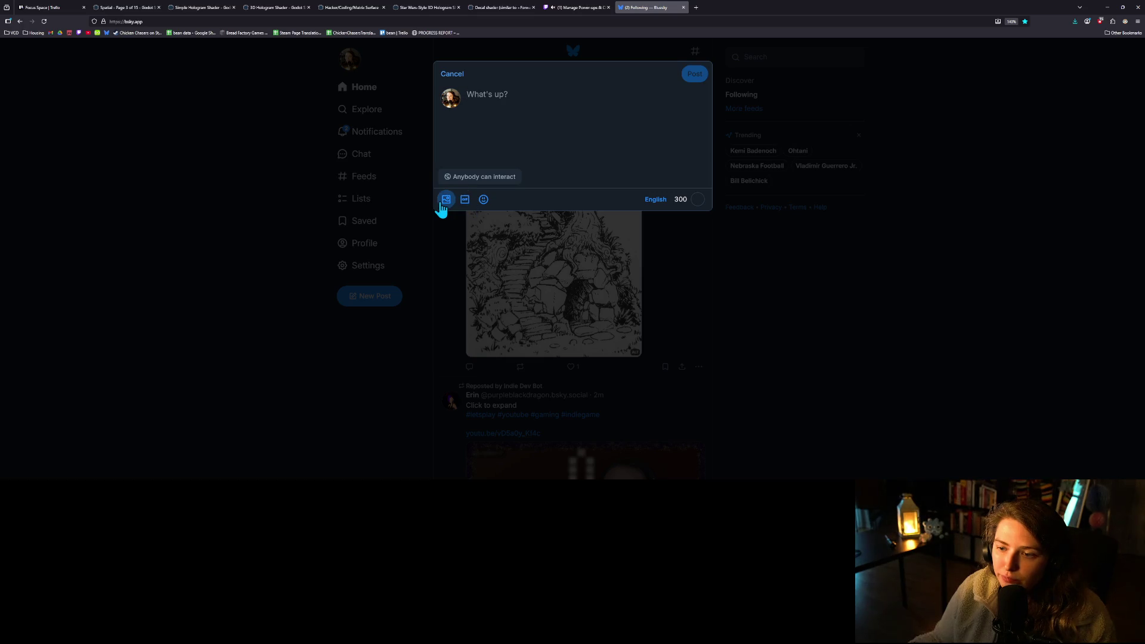
- Attach the focus_space_sunday video from Videos to the post and begin the text 'This week I'
click(446, 199)
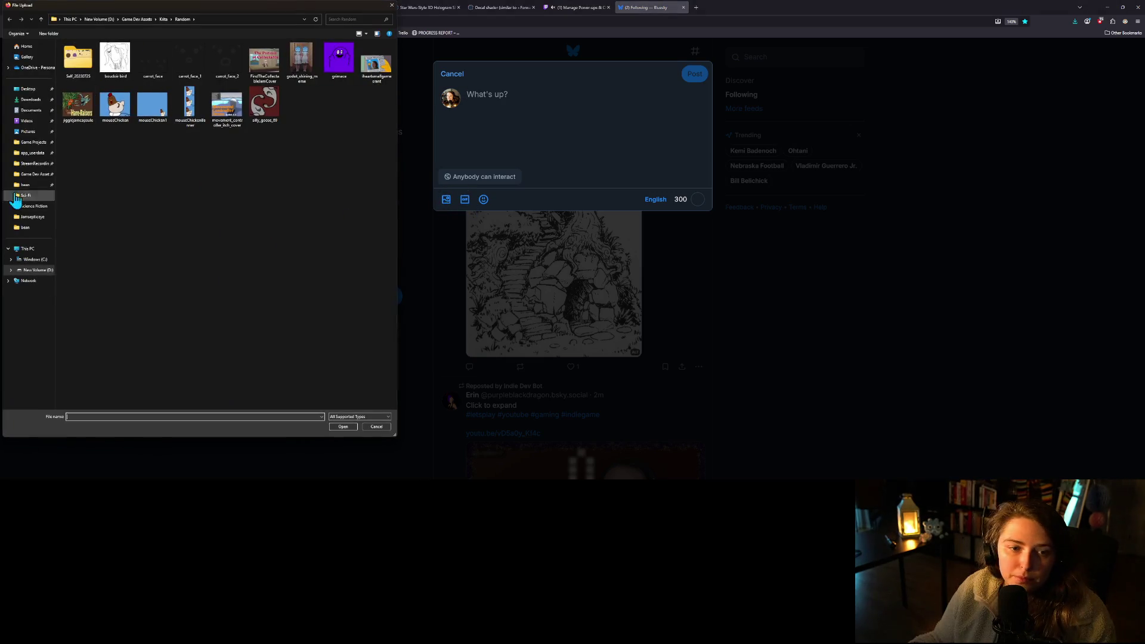
click(26, 120)
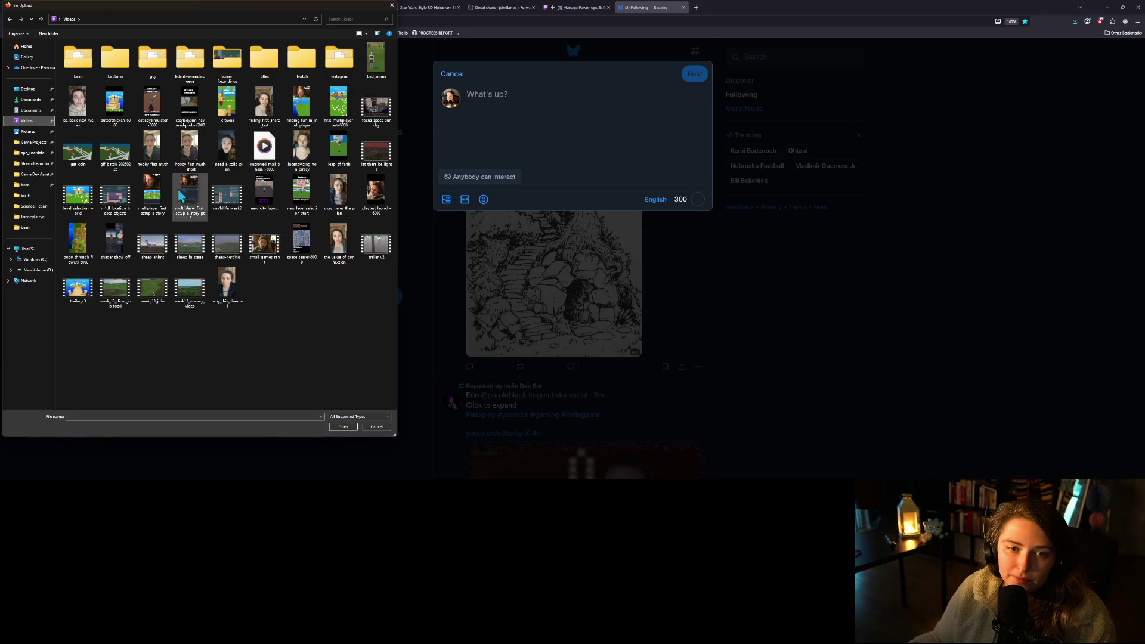
click(378, 113)
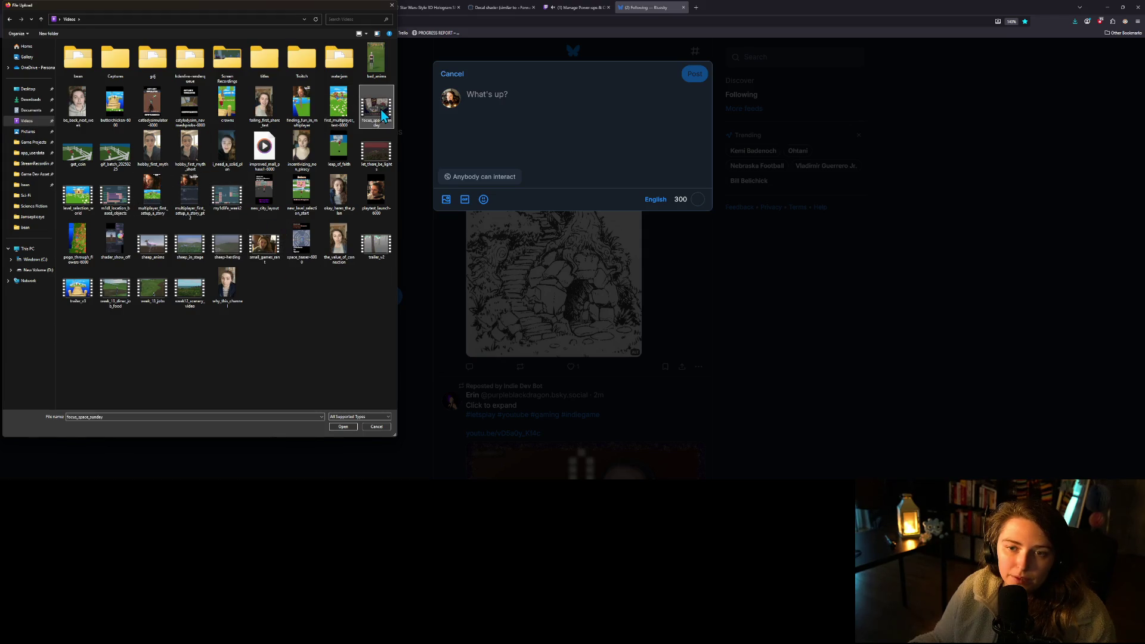
drag(378, 114, 499, 128)
double_click(377, 118)
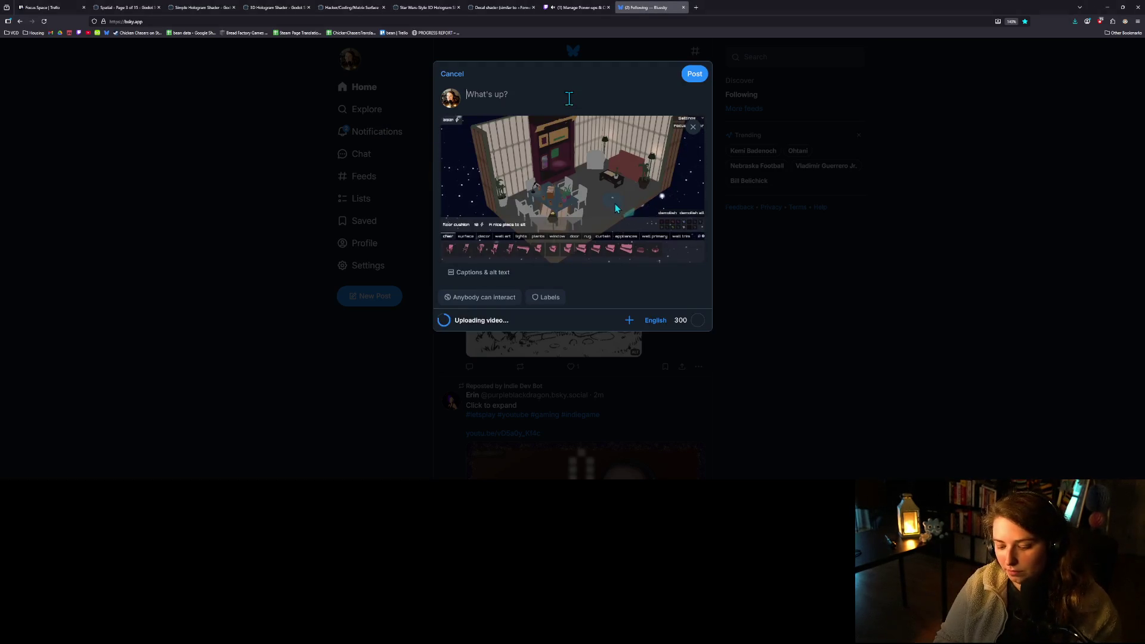
text(This week I)
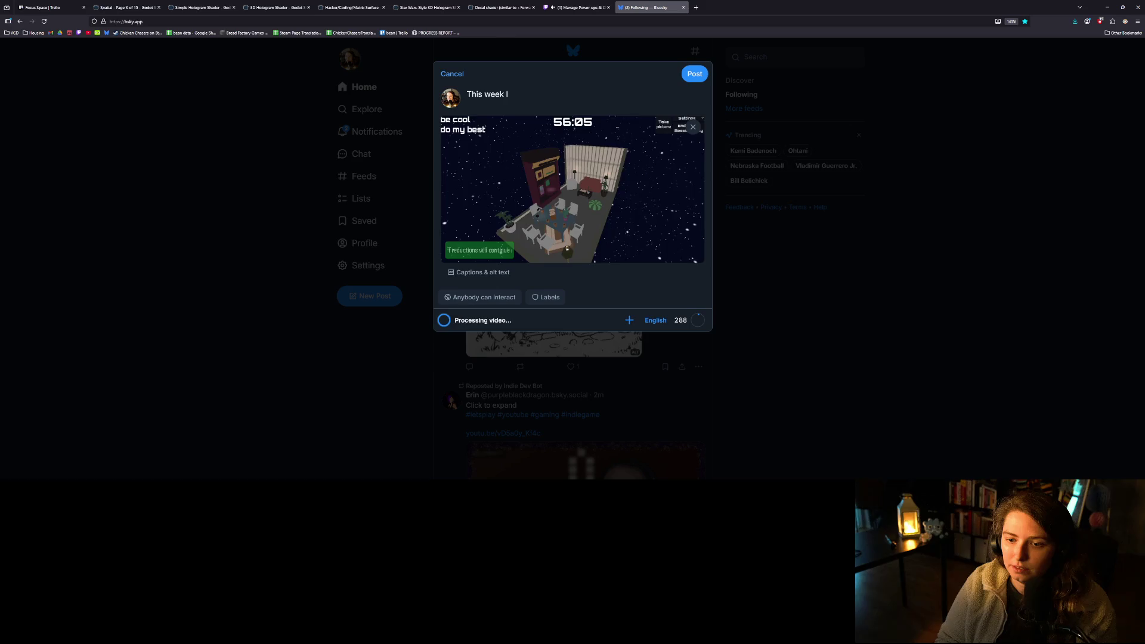
- Write the description of the productivity buddy building game streamed with redeems, fixing typos along the way
key(BackSpace)
key(BackSpace)
key(BackSpace)
key(BackSpace)
text(This week I worked)
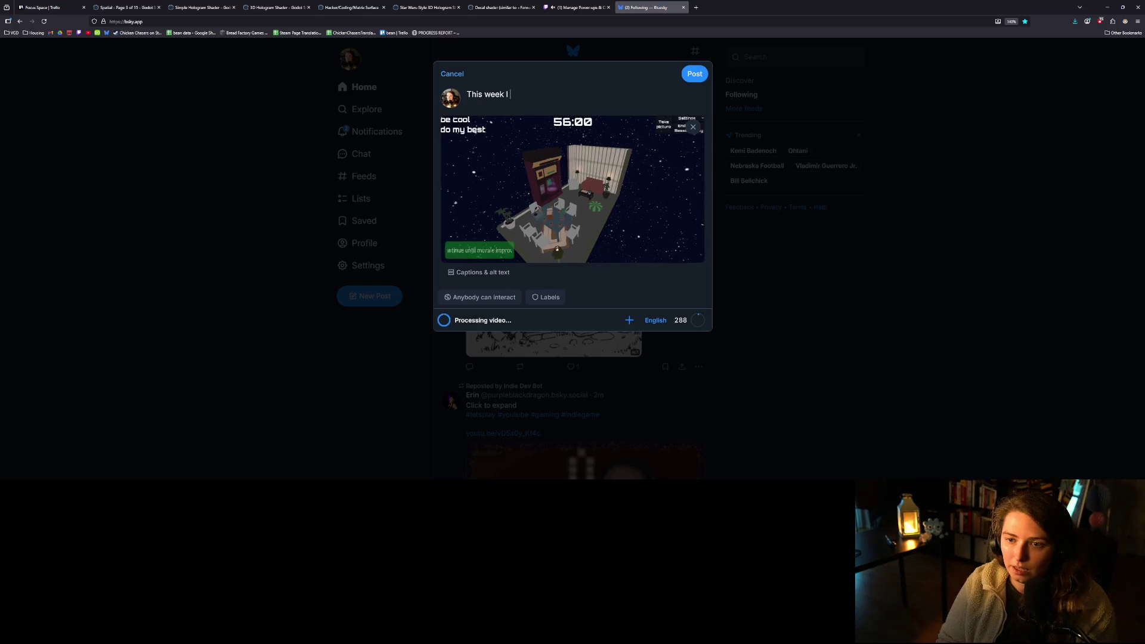
text( on a little side pro)
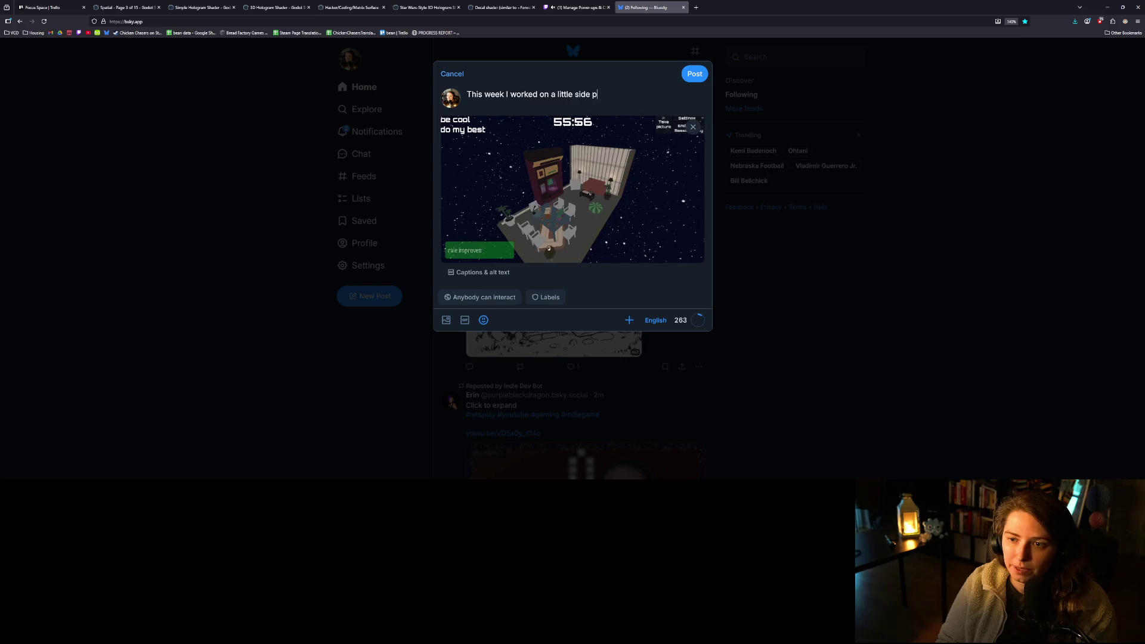
text(ject productivity simula)
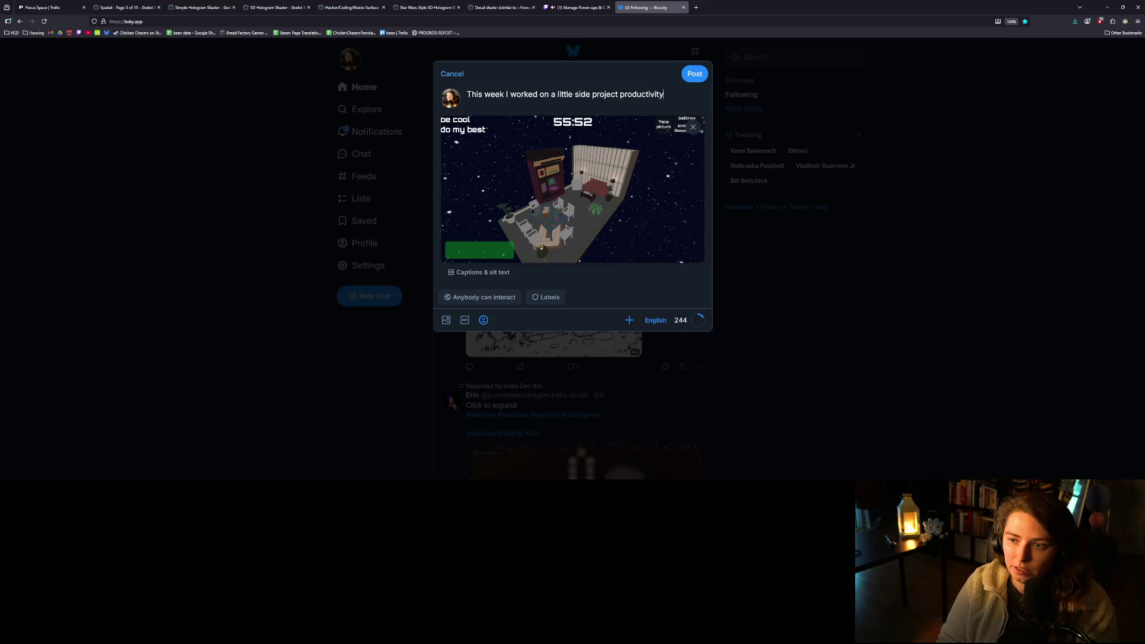
text(tor. I)
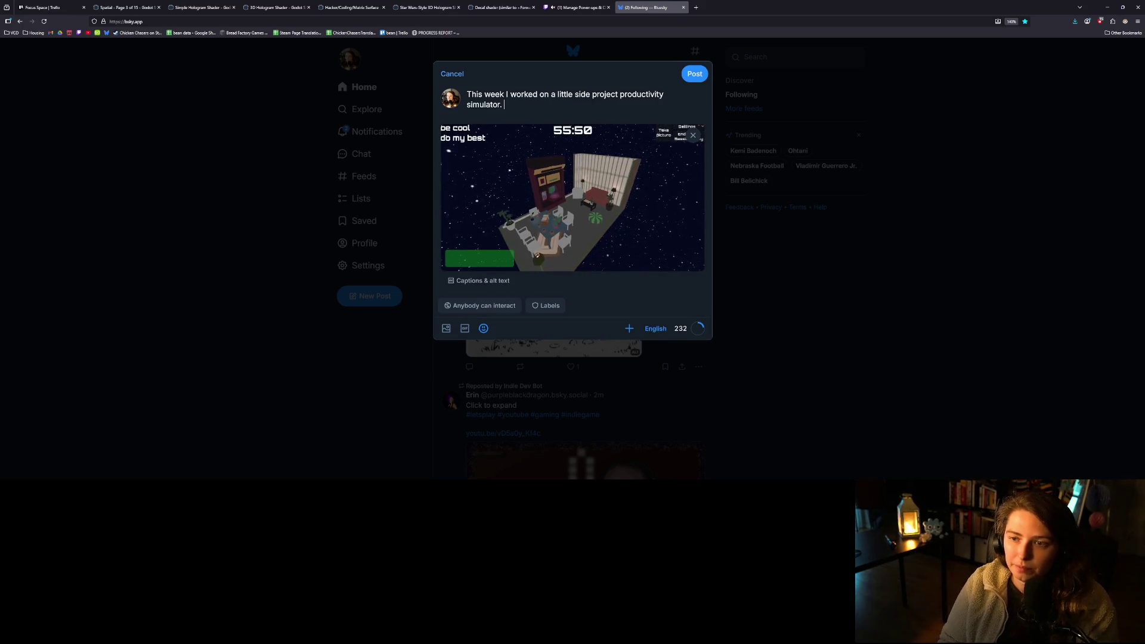
key(BackSpace)
key(BackSpace)
key(BackSpace)
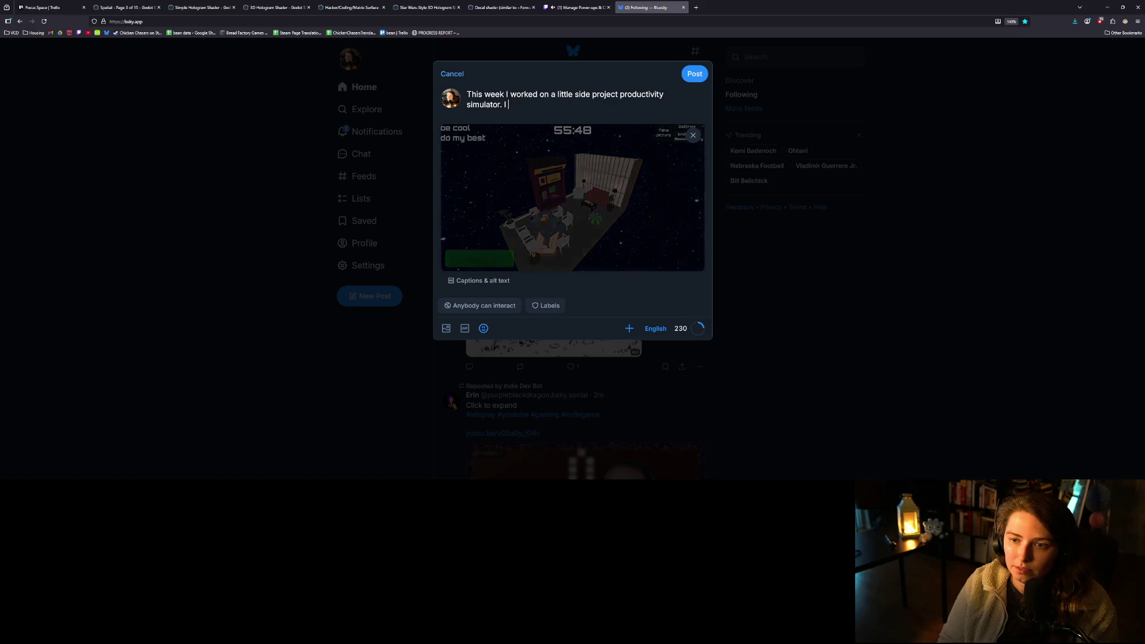
key(BackSpace)
key(BackSpace)
key(BackSpace)
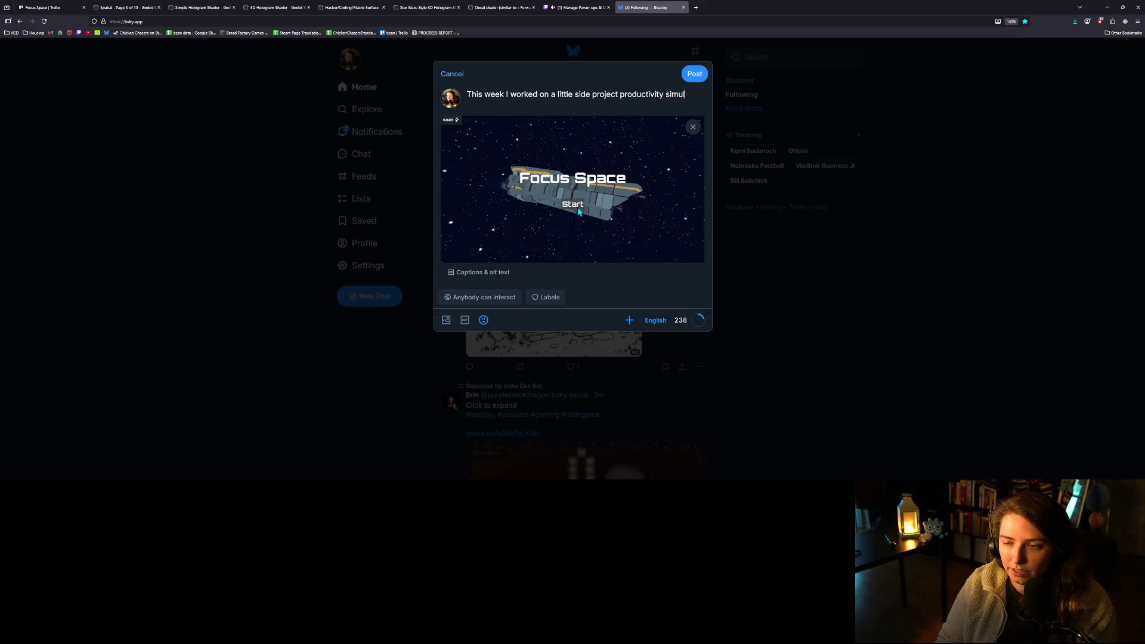
text(buddy /)
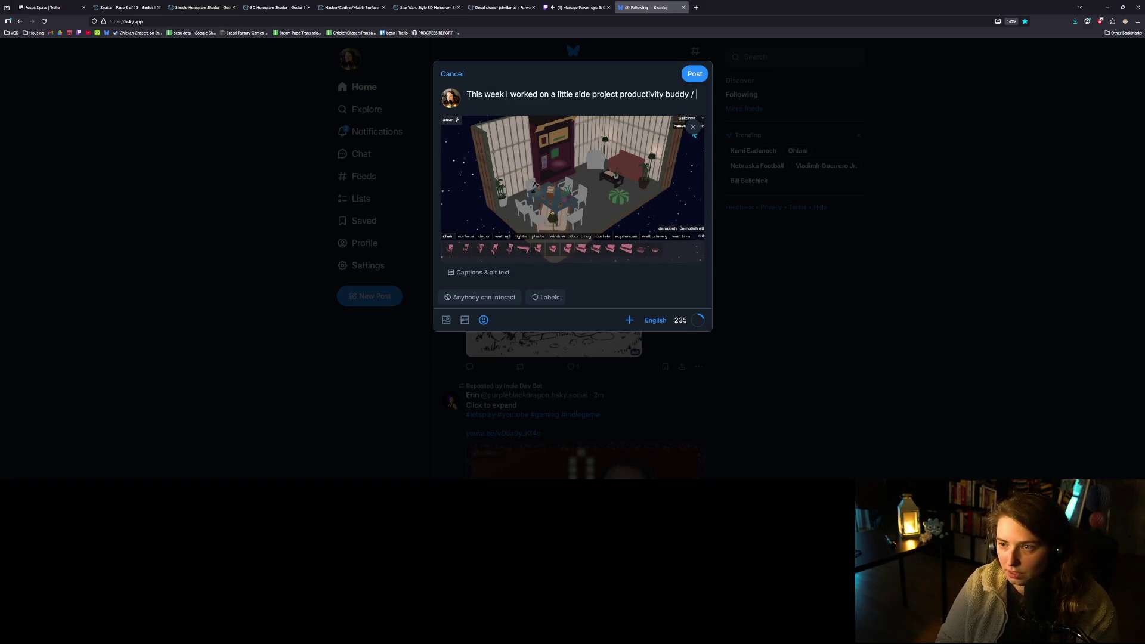
text(building game)
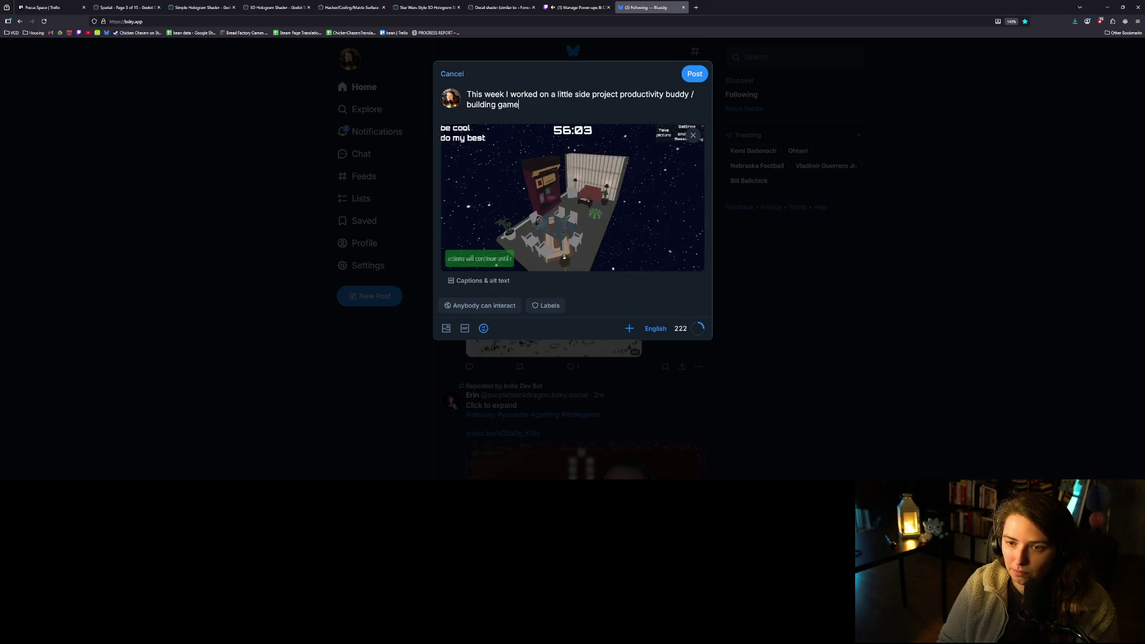
text(. I am )
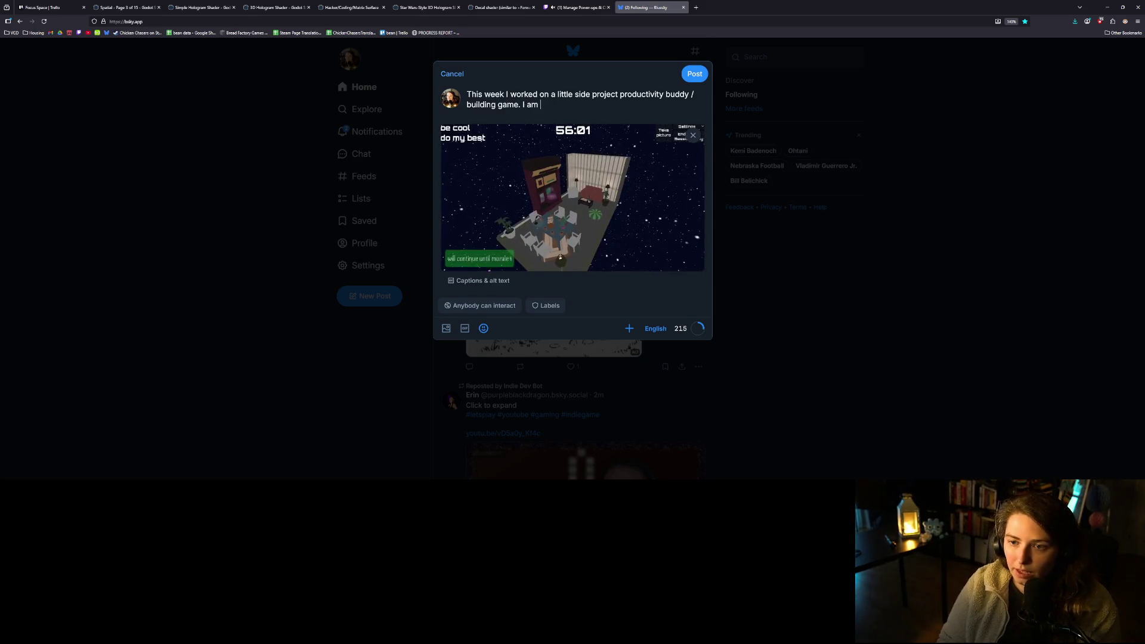
text(deping it on stream)
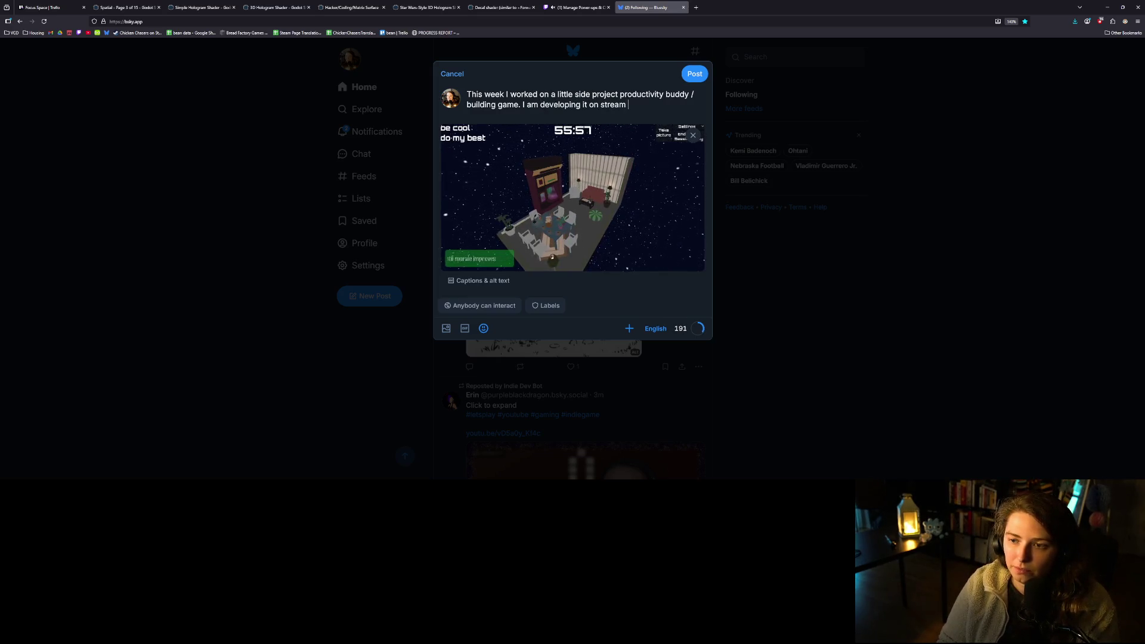
text( o)
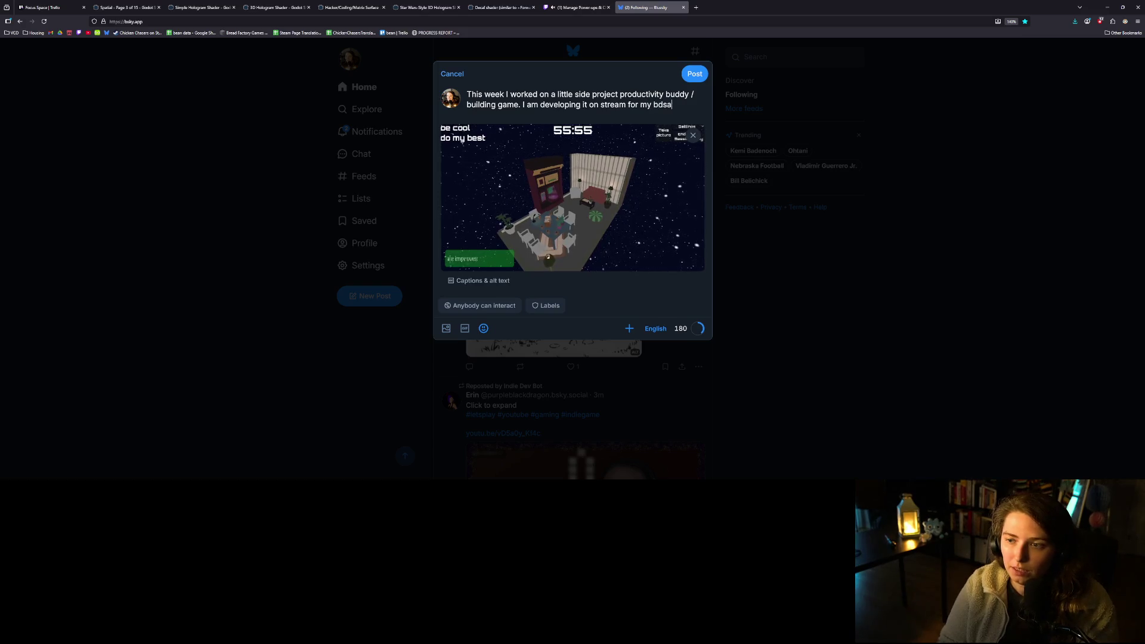
text(, a)
text(nd have)
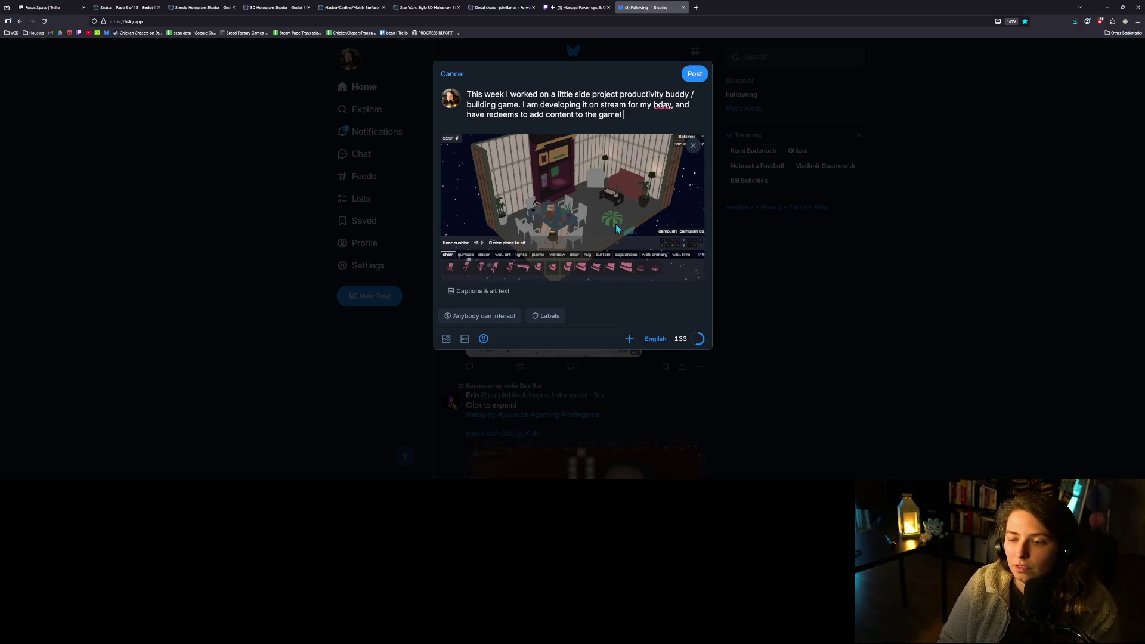
text(will co)
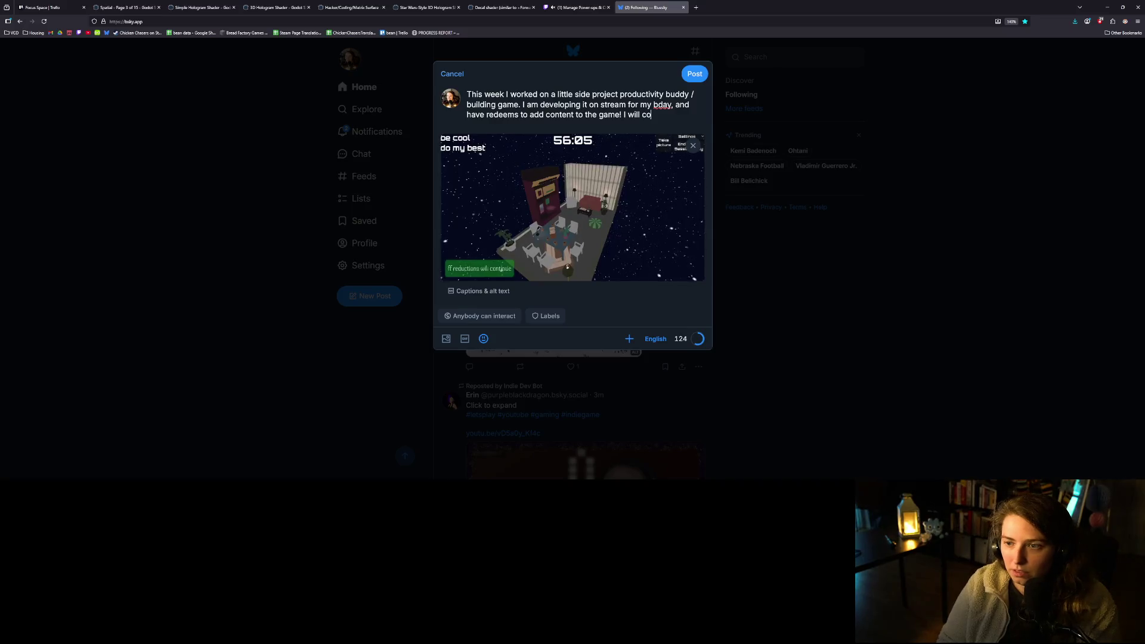
text( stream tomorr)
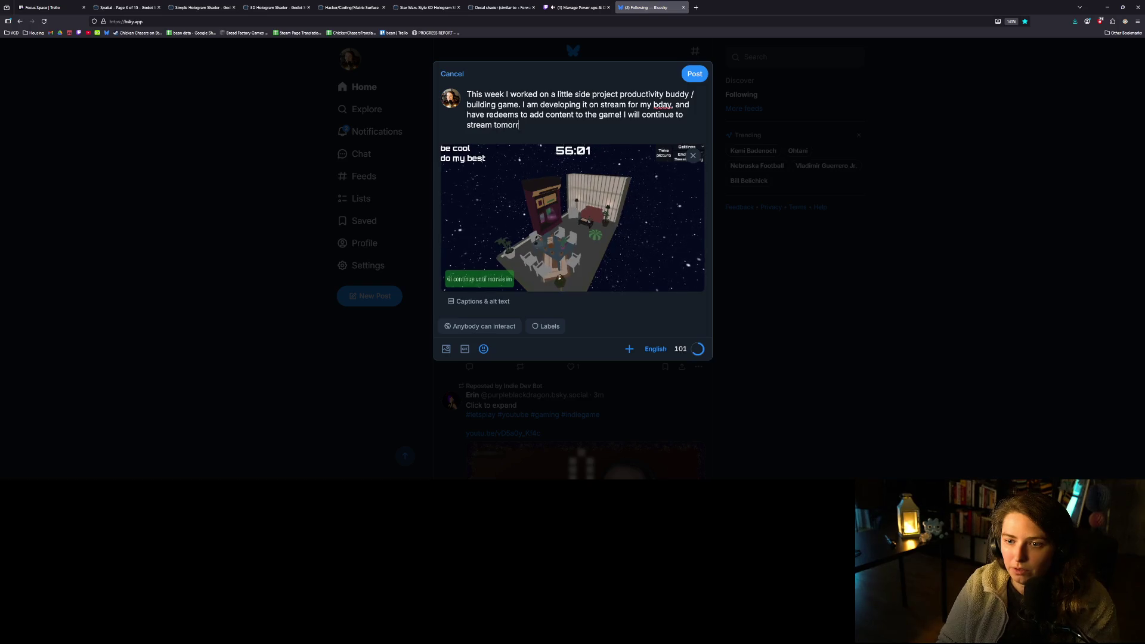
text(ueday)
key(BackSpace)
key(BackSpace)
key(BackSpace)
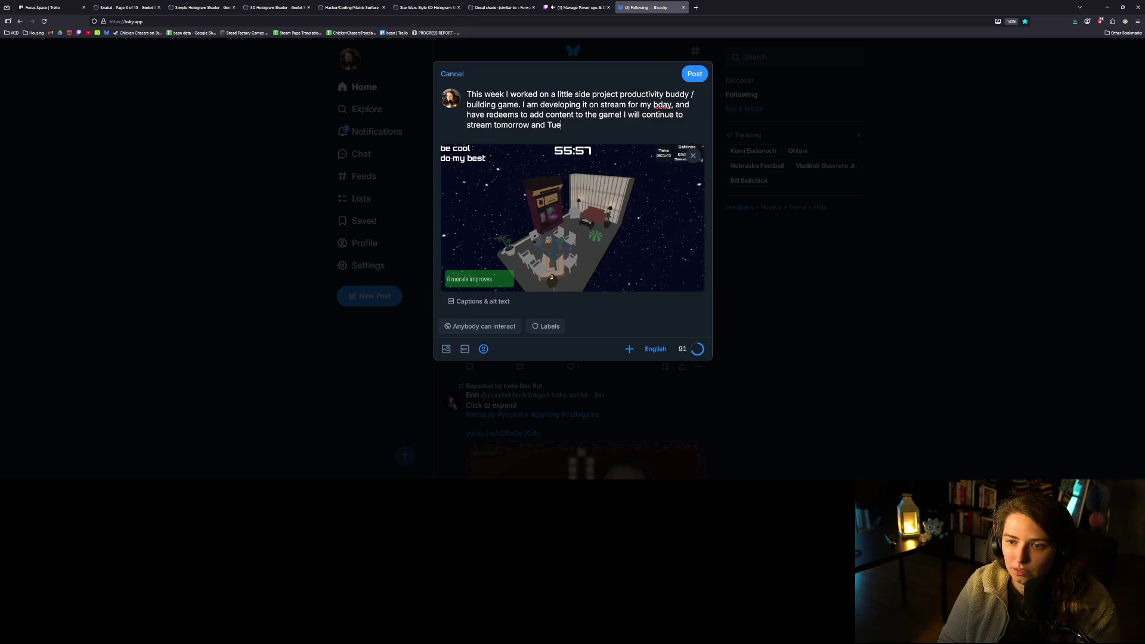
- Finish the sentence with 'ng on it!' and add the hashtags #gamedev #twitch on a new line
text(ng on it!)
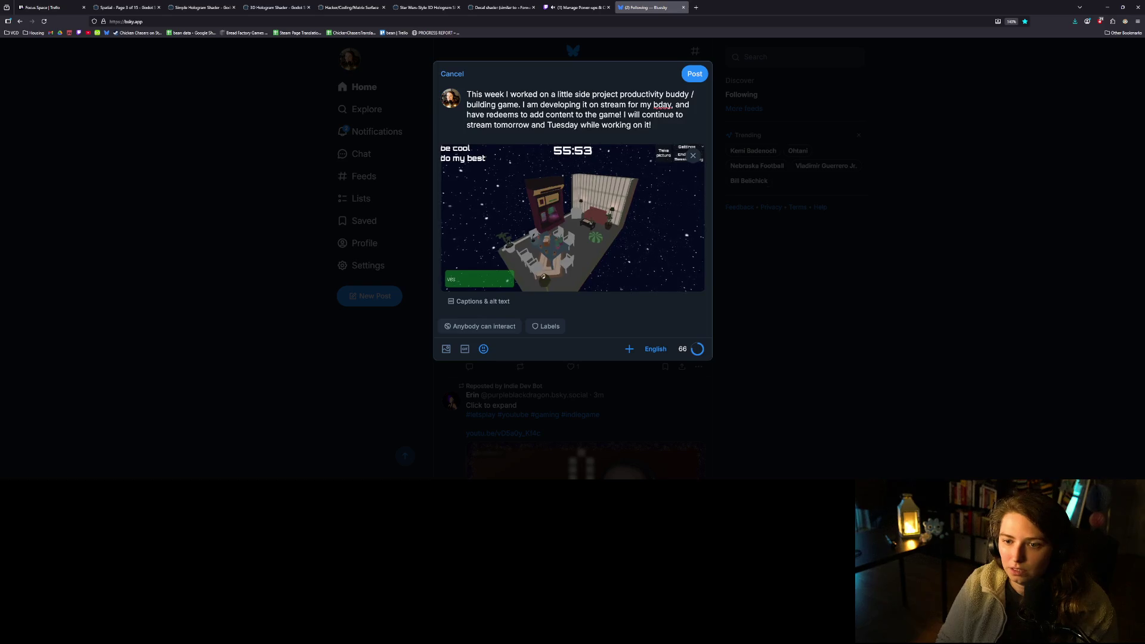
key(Return)
key(Return)
text(#gamedev #tw)
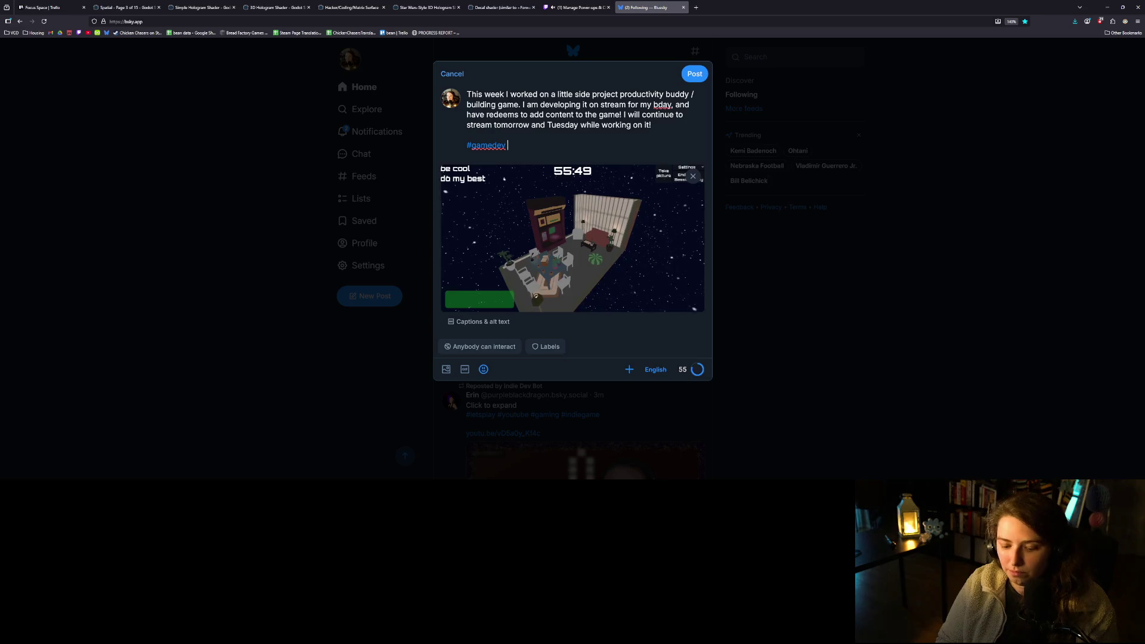
text(itch)
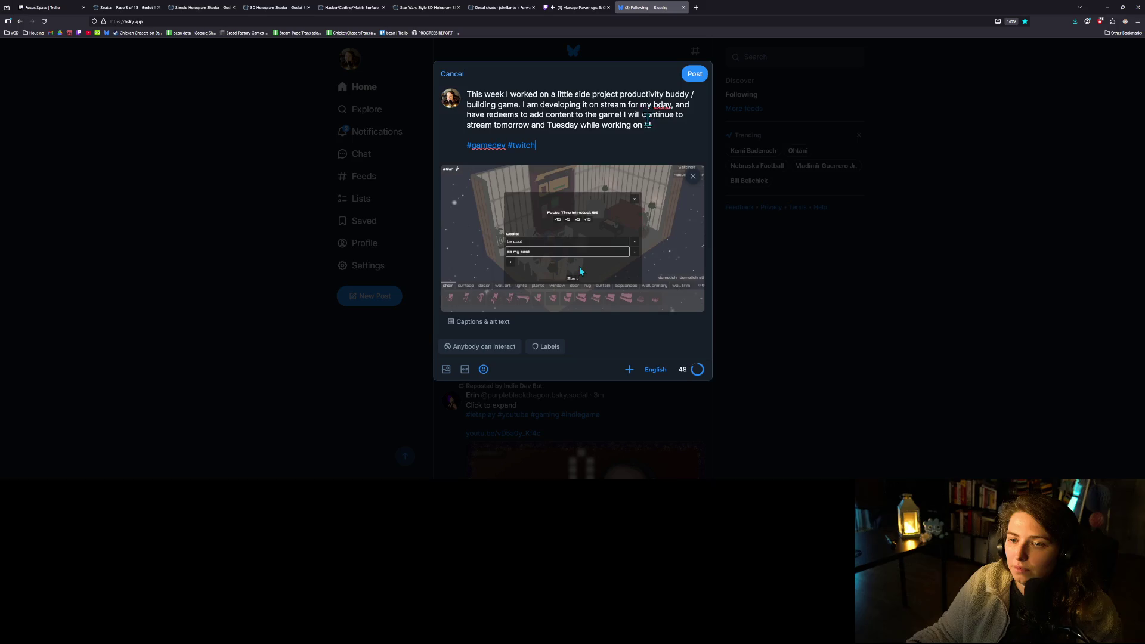
- Put the closing 'I will continue' sentence on its own line and publish the post
click(624, 114)
key(Return)
key(Return)
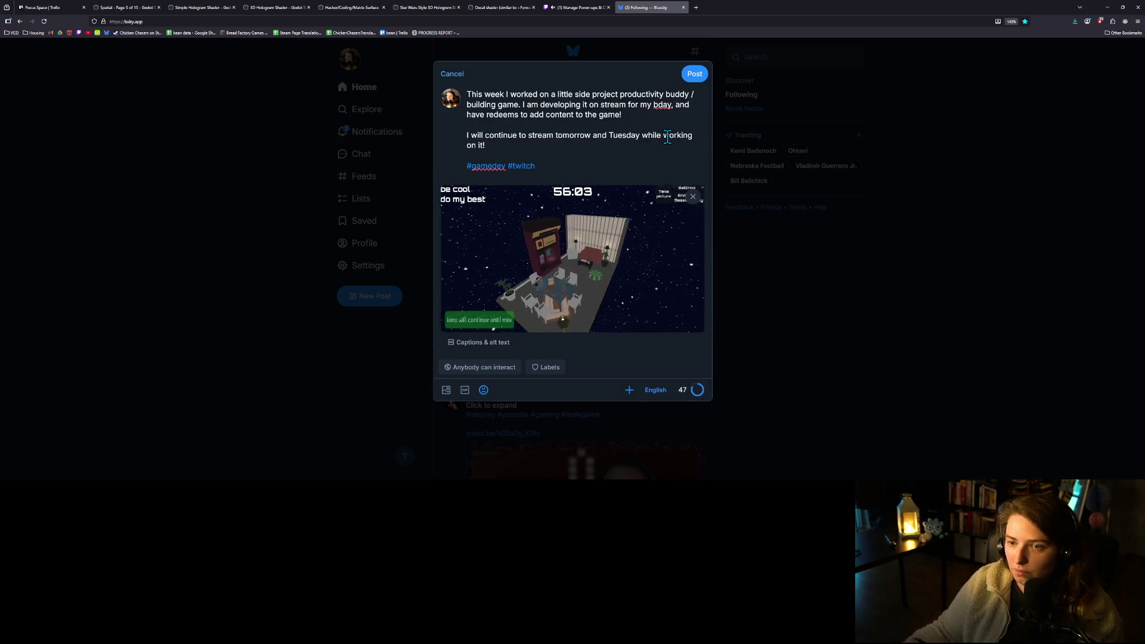
click(694, 75)
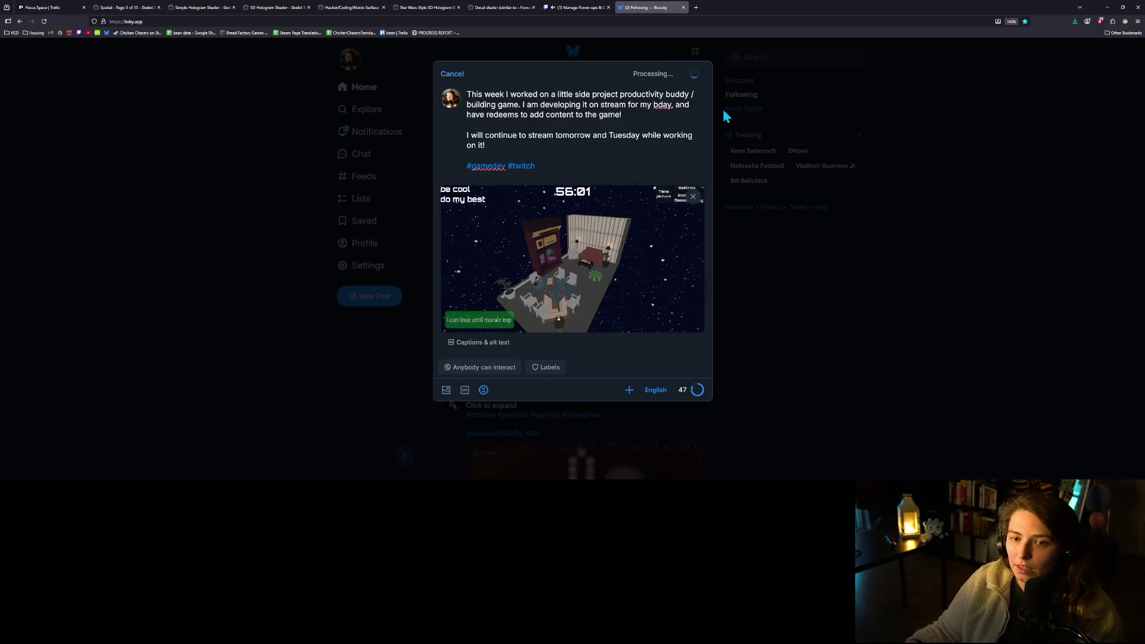